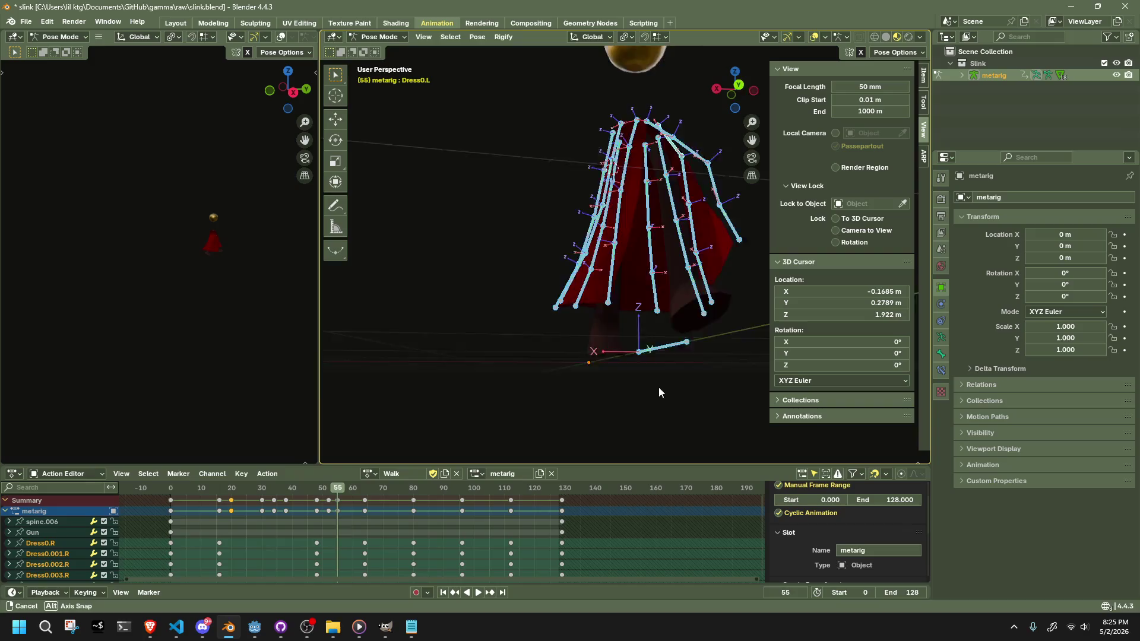
- Select two dress bones and clear all their transforms back to rest pose
{"action": "mouse_move", "coordinate": [659, 392]}
{"action": "left_mouse_down"}
{"action": "mouse_move", "coordinate": [644, 384]}
{"action": "mouse_move", "coordinate": [653, 189]}
{"action": "mouse_move", "coordinate": [682, 196]}
{"action": "mouse_move", "coordinate": [722, 255]}
{"action": "left_mouse_up"}
{"action": "left_click", "coordinate": [721, 255]}
{"action": "left_click", "coordinate": [745, 300], "text": "shift"}
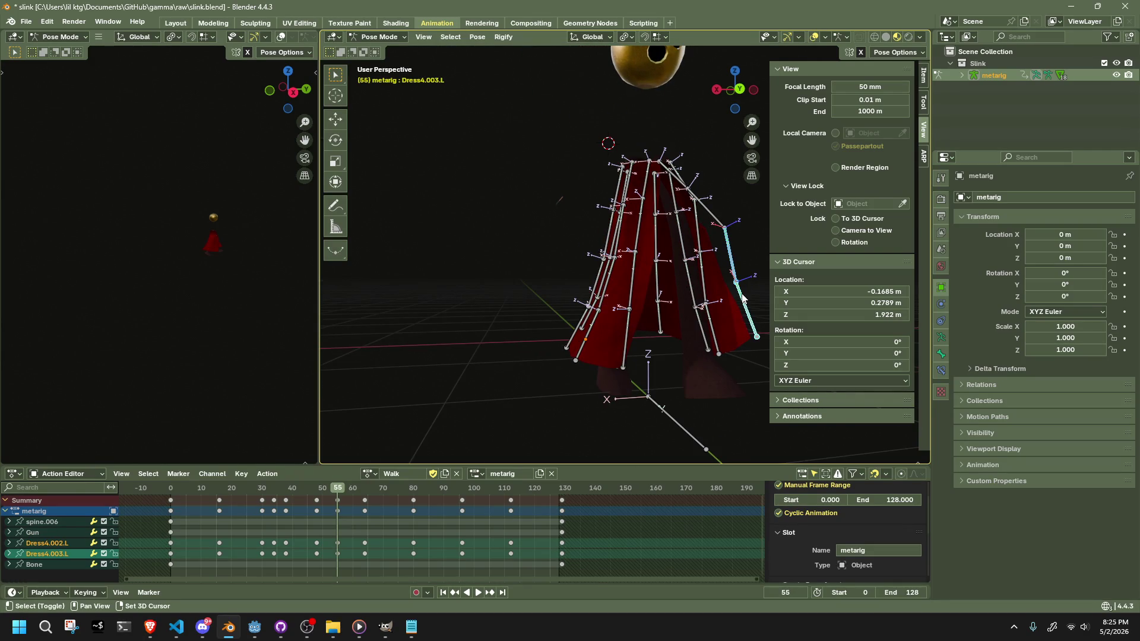
{"action": "left_click", "coordinate": [479, 36]}
{"action": "mouse_move", "coordinate": [545, 68]}
{"action": "left_click", "coordinate": [626, 66]}
- Move the Dress4.003.L bone to a new position with its chain following
{"action": "mouse_move", "coordinate": [694, 255]}
{"action": "left_mouse_down"}
{"action": "mouse_move", "coordinate": [597, 276]}
{"action": "mouse_move", "coordinate": [699, 317]}
{"action": "mouse_move", "coordinate": [608, 270]}
{"action": "left_mouse_up"}
{"action": "left_click", "coordinate": [691, 312]}
{"action": "key", "text": "g"}
{"action": "left_click", "coordinate": [711, 296]}
- Select the whole Dress4.L chain and clear all its transforms
{"action": "mouse_move", "coordinate": [707, 297]}
{"action": "left_mouse_down"}
{"action": "mouse_move", "coordinate": [586, 297]}
{"action": "mouse_move", "coordinate": [589, 327]}
{"action": "mouse_move", "coordinate": [675, 302]}
{"action": "mouse_move", "coordinate": [581, 296]}
{"action": "mouse_move", "coordinate": [569, 342]}
{"action": "mouse_move", "coordinate": [629, 365]}
{"action": "mouse_move", "coordinate": [477, 339]}
{"action": "left_mouse_up"}
{"action": "left_click", "coordinate": [480, 333]}
{"action": "key", "text": "l"}
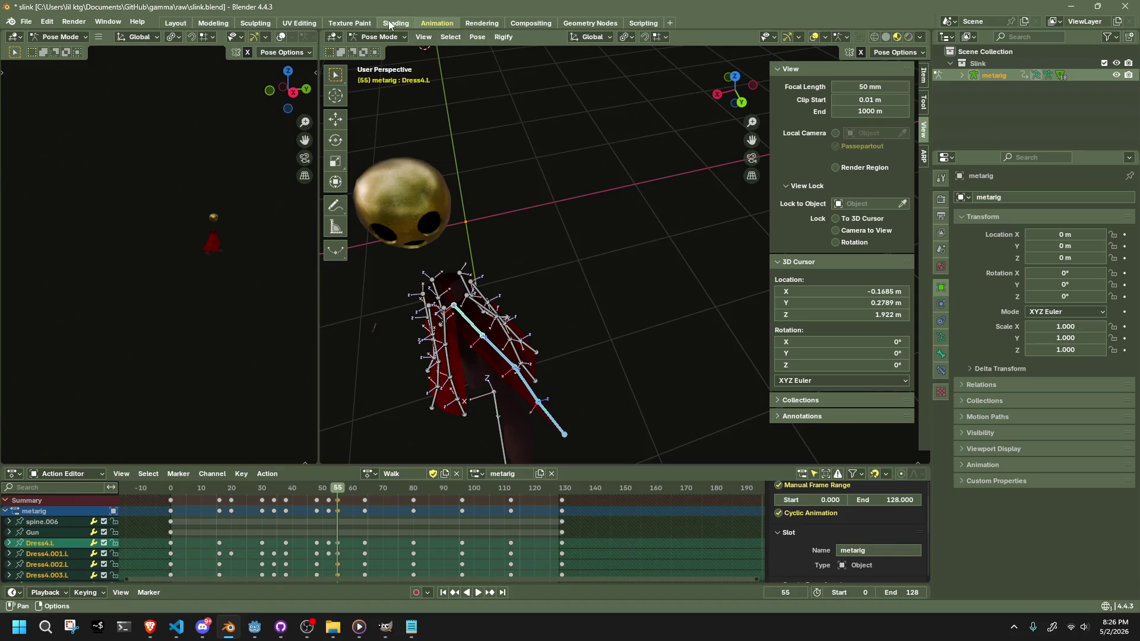
{"action": "left_click", "coordinate": [472, 37]}
{"action": "mouse_move", "coordinate": [489, 63]}
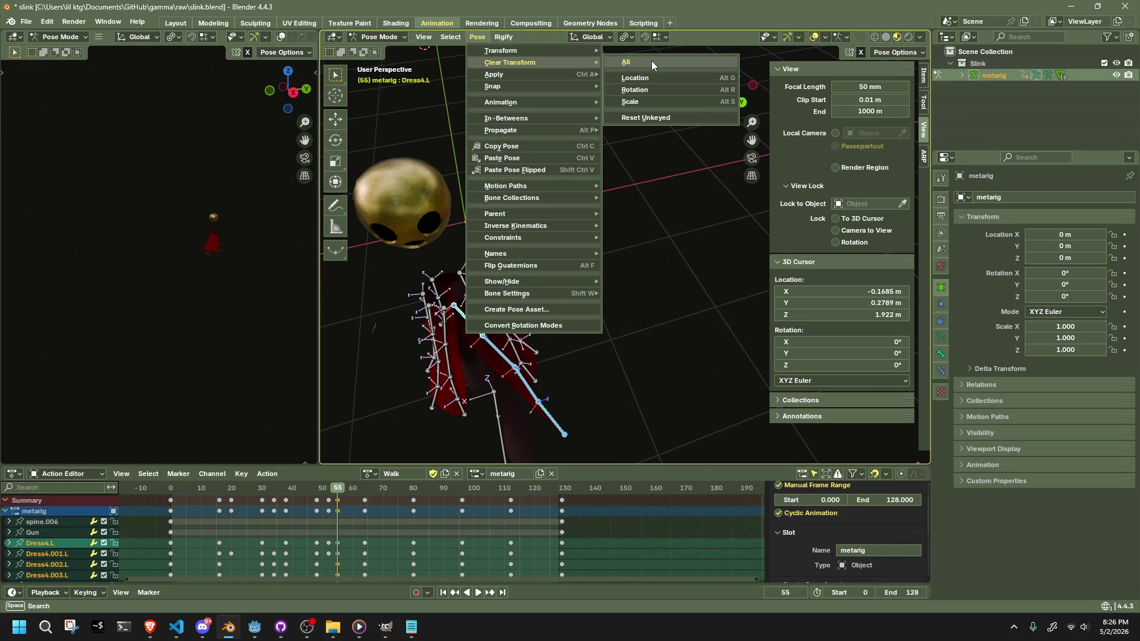
{"action": "left_click", "coordinate": [652, 86]}
- Undo the chain reset, then clear all transforms on the selected chain again
{"action": "left_click_drag", "start_coordinate": [613, 366], "coordinate": [661, 311]}
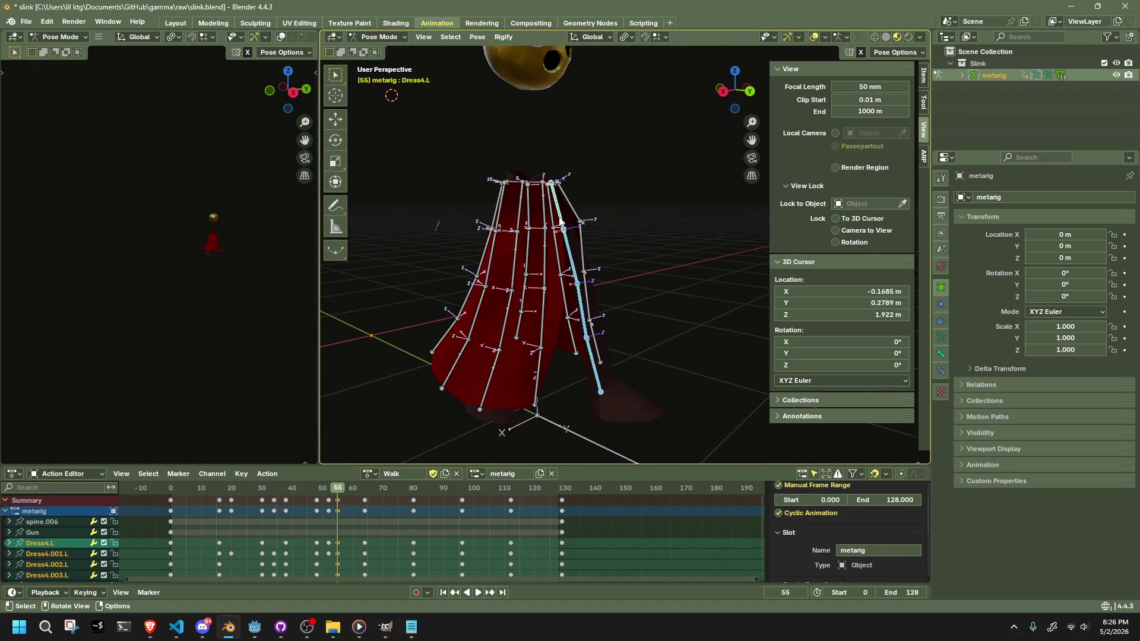
{"action": "key", "text": "ctrl+z"}
{"action": "key", "text": "ctrl+z"}
{"action": "key", "text": "ctrl+z"}
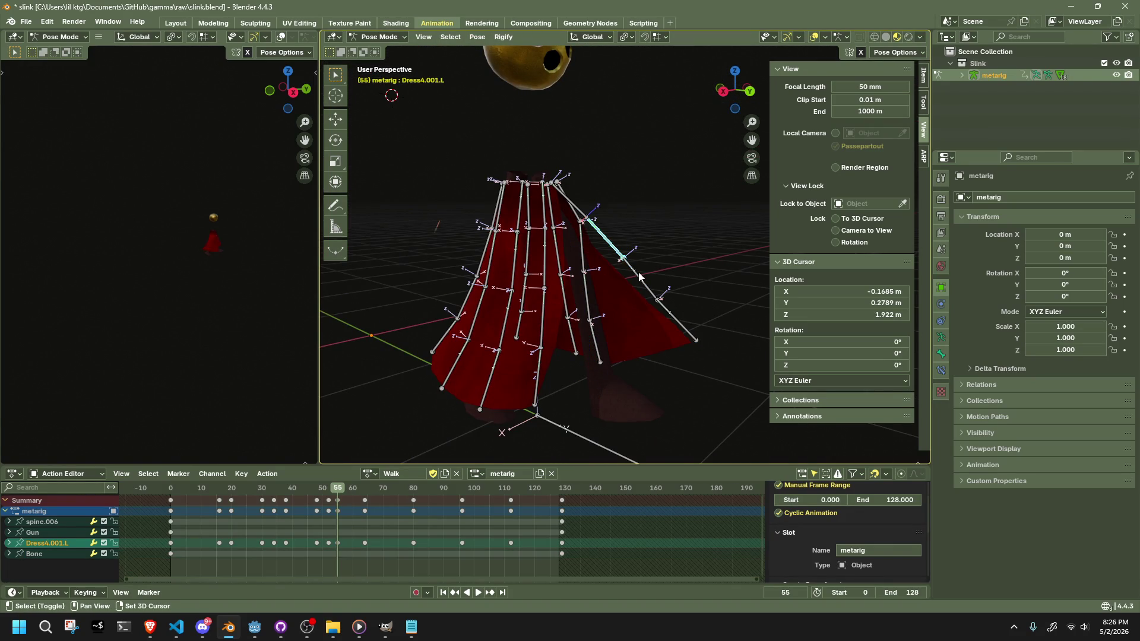
{"action": "left_click", "coordinate": [478, 37]}
{"action": "mouse_move", "coordinate": [505, 65]}
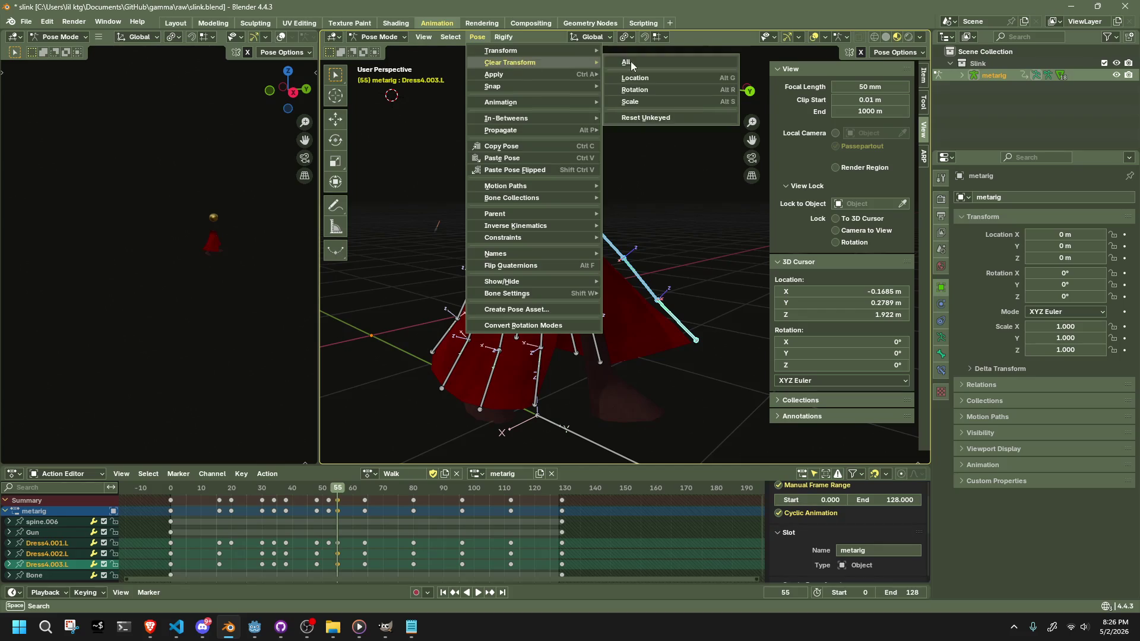
{"action": "left_click", "coordinate": [643, 62]}
{"action": "mouse_move", "coordinate": [702, 223]}
{"action": "left_mouse_down"}
{"action": "mouse_move", "coordinate": [622, 254]}
{"action": "mouse_move", "coordinate": [644, 301]}
{"action": "mouse_move", "coordinate": [544, 408]}
{"action": "mouse_move", "coordinate": [630, 375]}
{"action": "mouse_move", "coordinate": [697, 376]}
{"action": "mouse_move", "coordinate": [679, 265]}
{"action": "left_mouse_up"}
- Move the Dress0.003.L bone to a new position and briefly play the animation
{"action": "left_click", "coordinate": [548, 376]}
{"action": "key", "text": "g"}
{"action": "left_click", "coordinate": [717, 364]}
{"action": "key", "text": "space"}
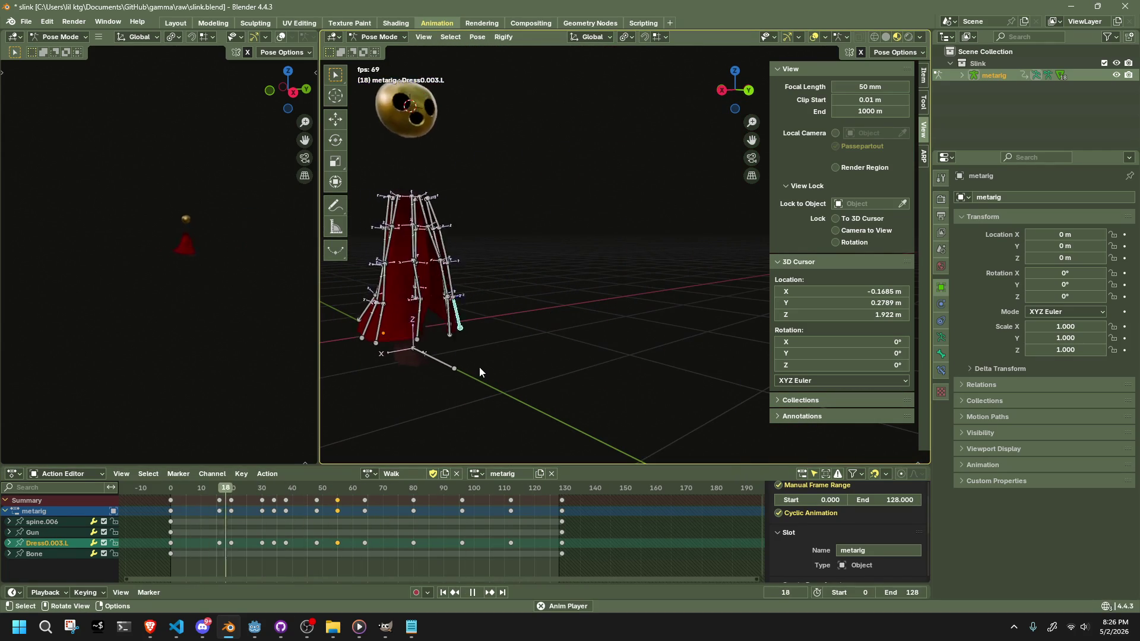
{"action": "key", "text": "space"}
- Select all bones and replay the Walk animation, scrubbing around frames 55–63 and 40
{"action": "key", "text": "a"}
{"action": "key", "text": "space"}
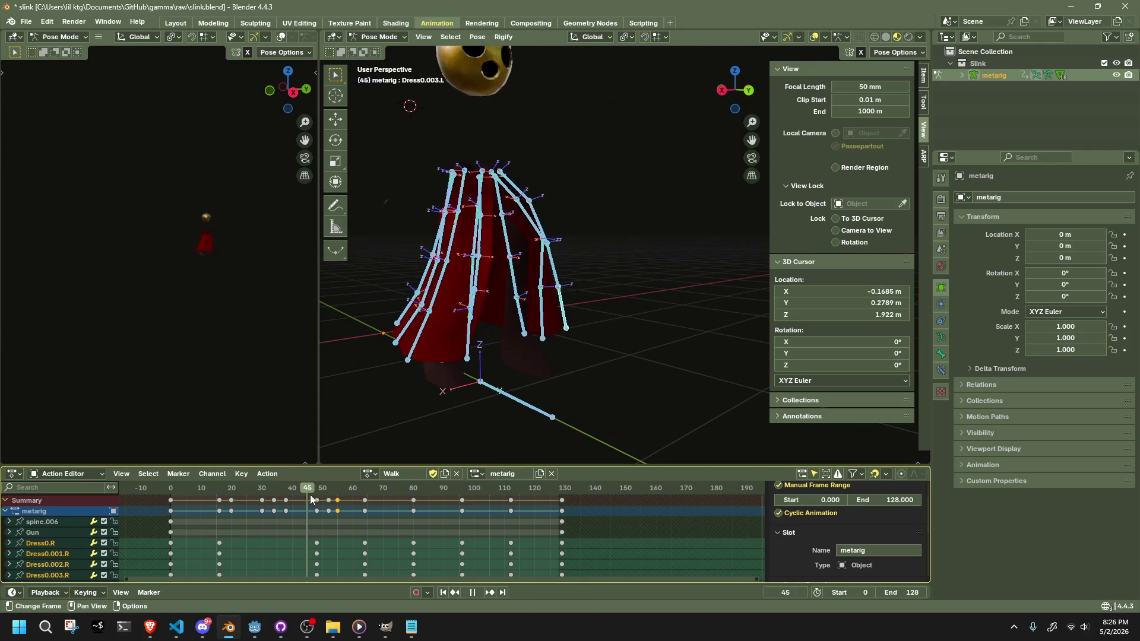
{"action": "left_click", "coordinate": [338, 499]}
{"action": "left_click_drag", "start_coordinate": [337, 499], "coordinate": [364, 505]}
{"action": "key", "text": "space"}
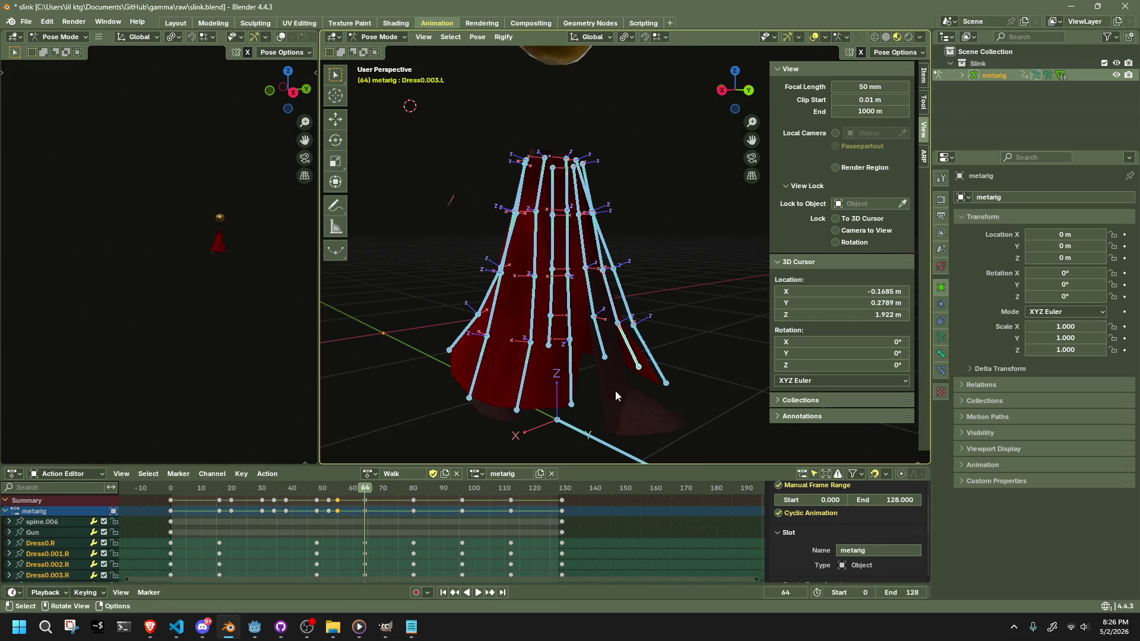
{"action": "left_click", "coordinate": [656, 377]}
{"action": "mouse_move", "coordinate": [656, 376]}
{"action": "left_mouse_down"}
{"action": "mouse_move", "coordinate": [514, 382]}
{"action": "mouse_move", "coordinate": [333, 487]}
{"action": "left_mouse_up"}
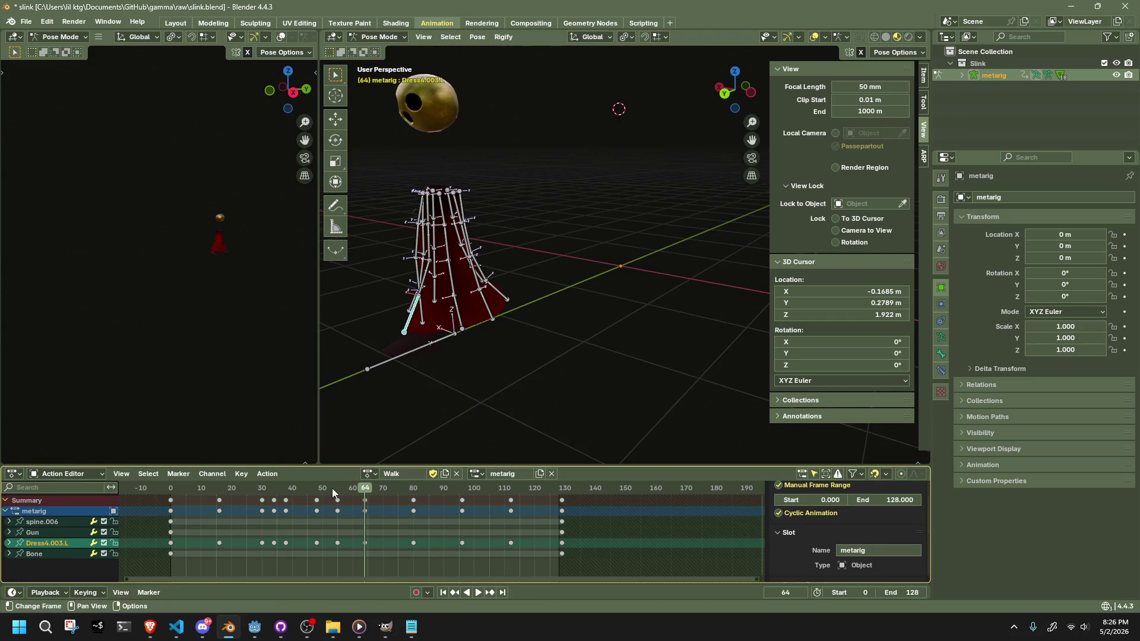
{"action": "key", "text": "space"}
{"action": "left_click", "coordinate": [318, 498]}
{"action": "mouse_move", "coordinate": [318, 498]}
{"action": "left_mouse_down"}
{"action": "mouse_move", "coordinate": [283, 498]}
{"action": "mouse_move", "coordinate": [387, 519]}
{"action": "mouse_move", "coordinate": [306, 521]}
{"action": "mouse_move", "coordinate": [338, 525]}
{"action": "left_mouse_up"}
{"action": "scroll", "coordinate": [479, 359], "scroll_direction": "up", "scroll_amount": 5}
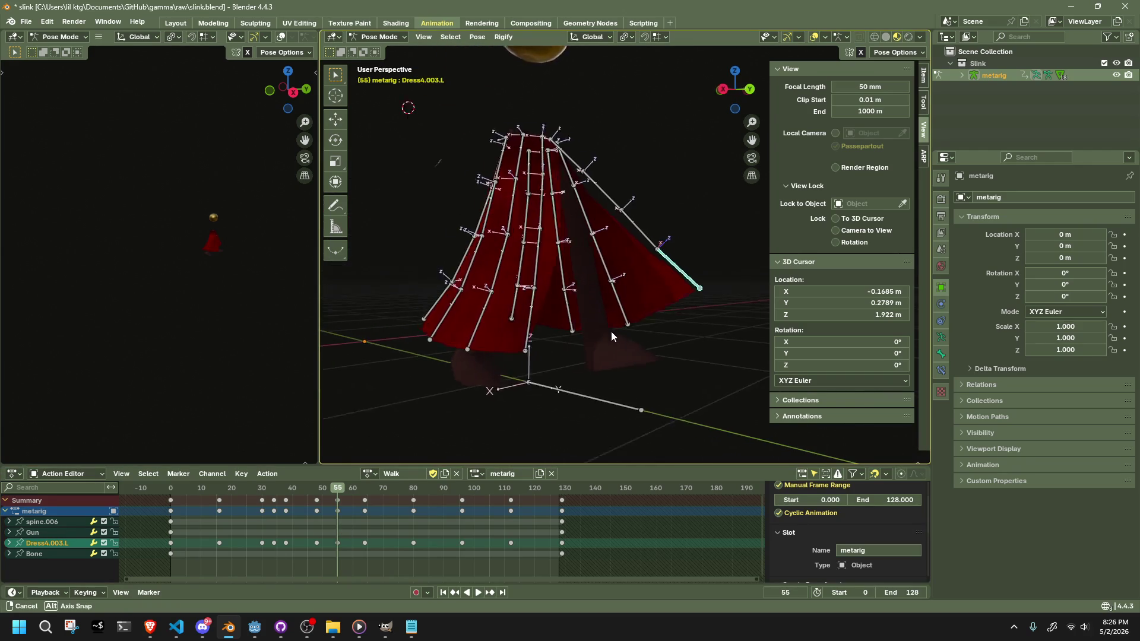
- Rotate the selected Dress4.L bone together with Dress4.002.L and Dress4.001.L
{"action": "key", "text": "r"}
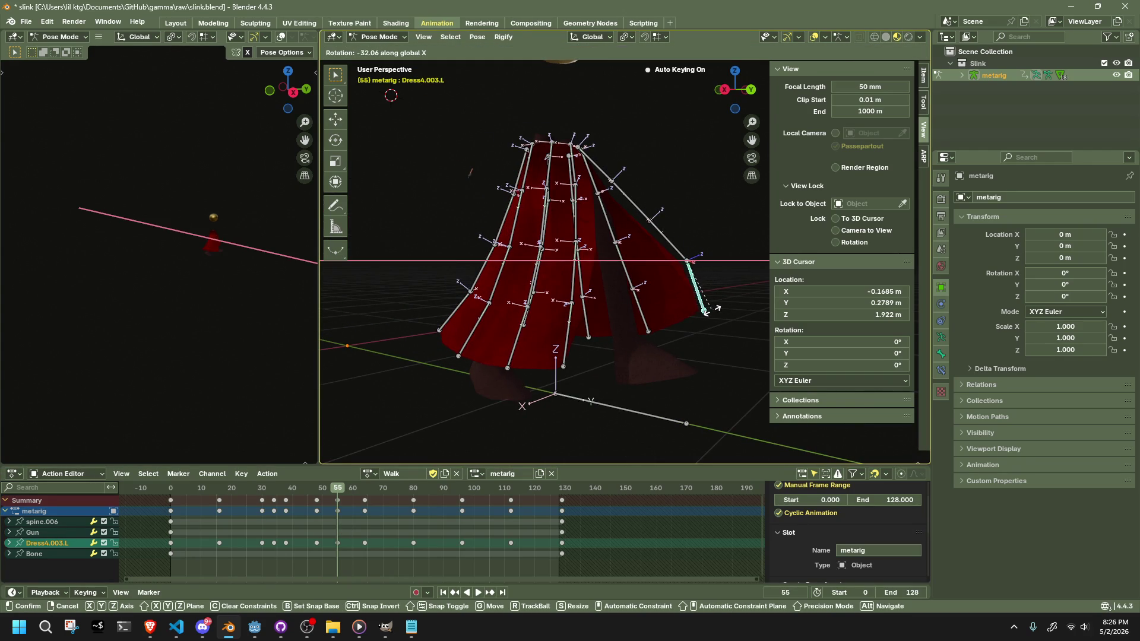
{"action": "key", "text": "Escape"}
{"action": "left_click", "coordinate": [668, 240], "text": "shift"}
{"action": "key", "text": "r"}
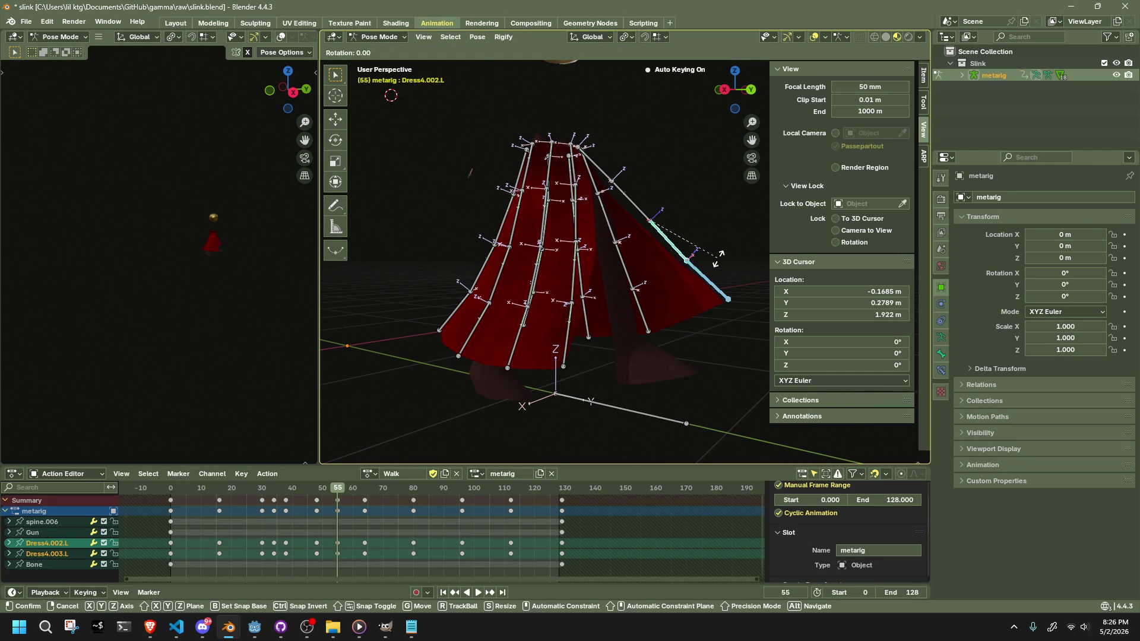
{"action": "left_click", "coordinate": [704, 274]}
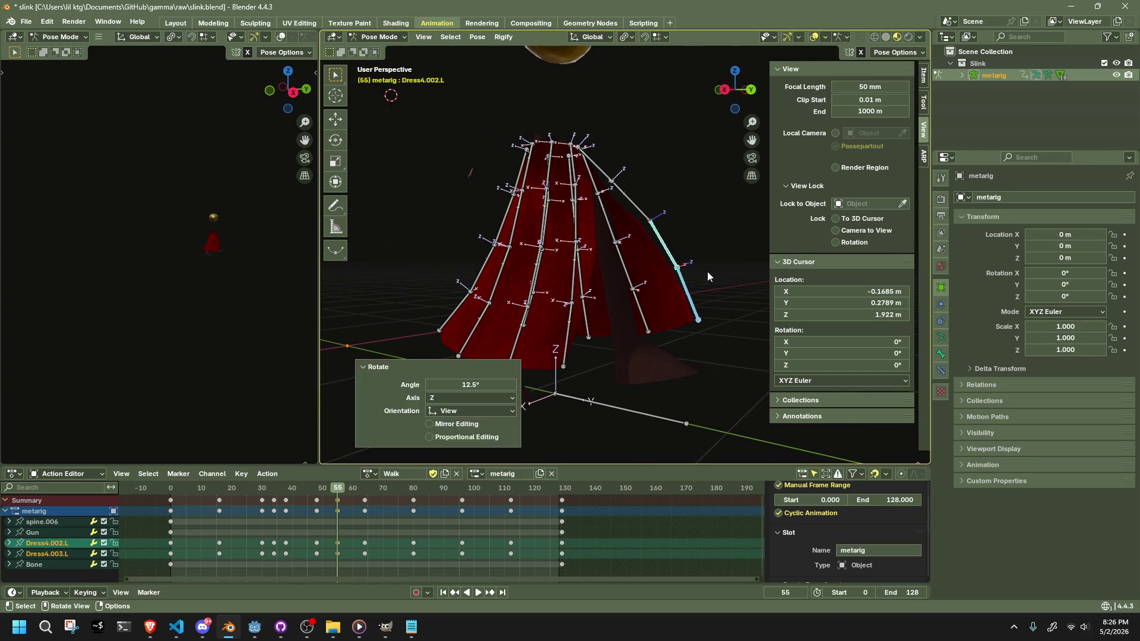
{"action": "left_click", "coordinate": [629, 201], "text": "shift"}
{"action": "key", "text": "r"}
{"action": "left_click", "coordinate": [717, 234]}
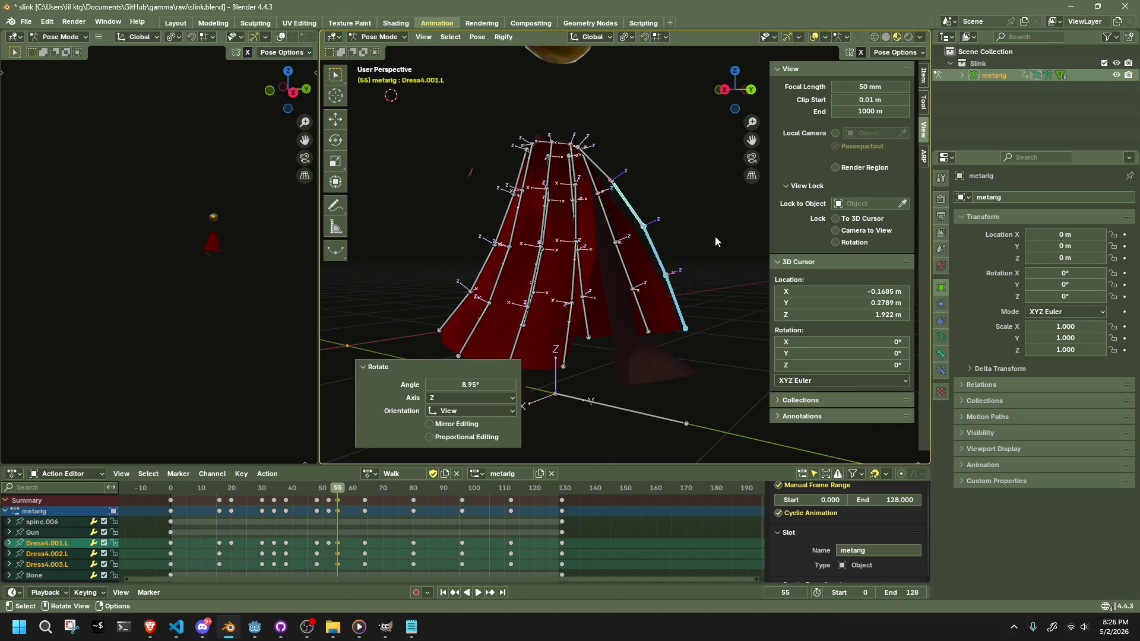
- Refine the curl by rotating the remaining Dress4 bones, finishing with Dress4.003.L alone
{"action": "left_click", "coordinate": [629, 202], "text": "shift"}
{"action": "key", "text": "r"}
{"action": "left_click", "coordinate": [754, 242]}
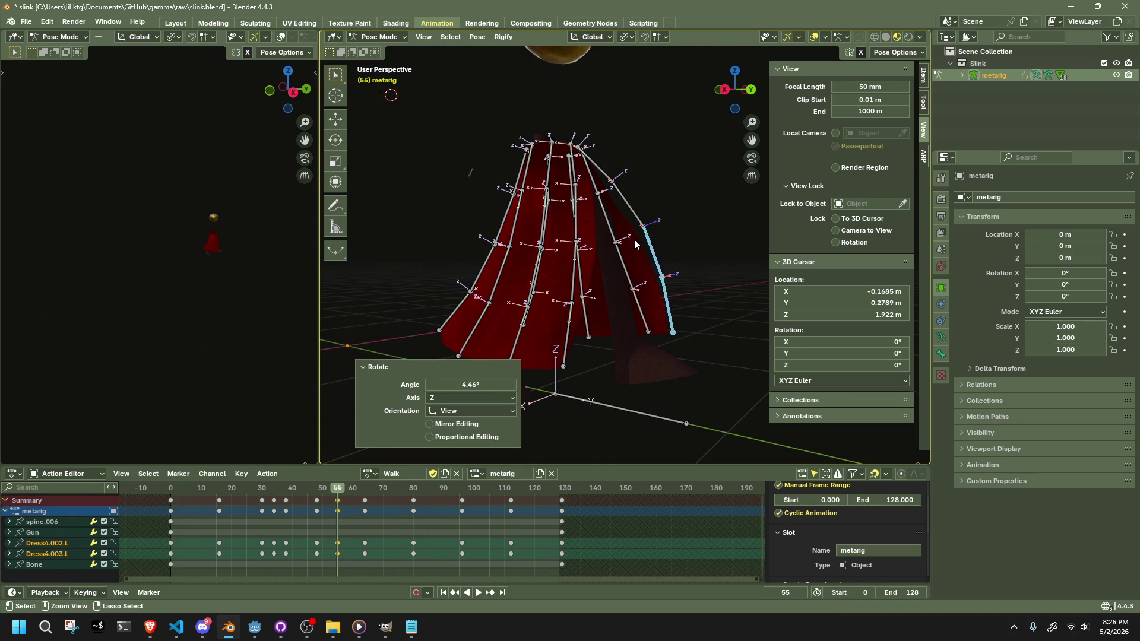
{"action": "left_click", "coordinate": [644, 237], "text": "shift"}
{"action": "key", "text": "r"}
{"action": "left_click", "coordinate": [719, 297]}
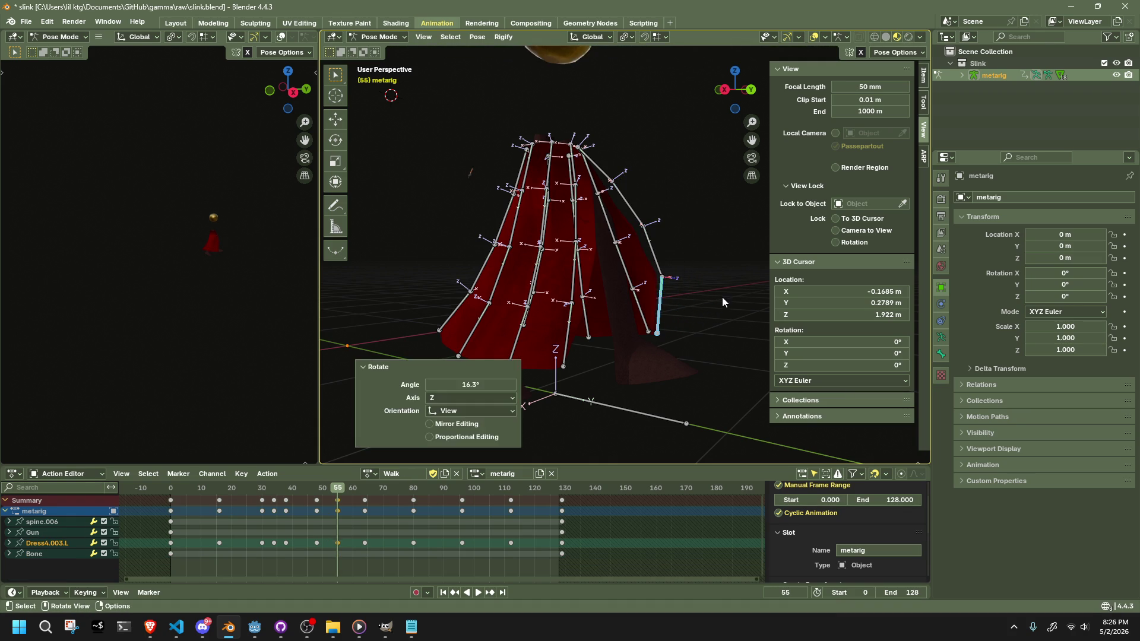
{"action": "left_click", "coordinate": [718, 298]}
- Rotate the Dress0.003.L and Dress0.002.L bones together inward
{"action": "left_click", "coordinate": [543, 372]}
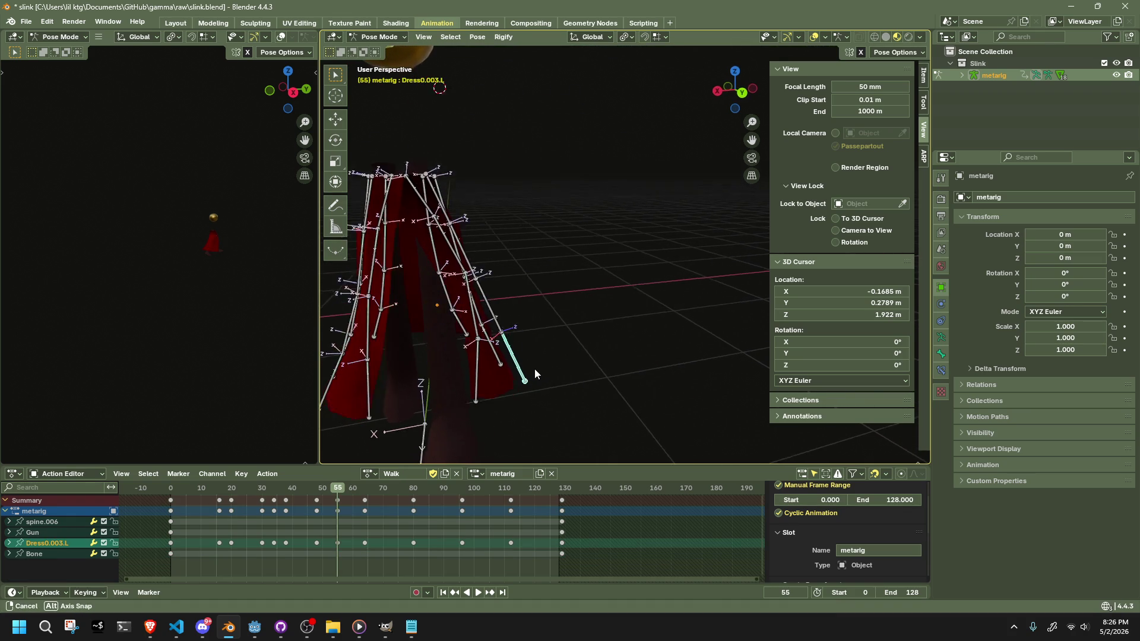
{"action": "left_click", "coordinate": [481, 297], "text": "shift"}
{"action": "key", "text": "r"}
{"action": "left_click", "coordinate": [540, 318]}
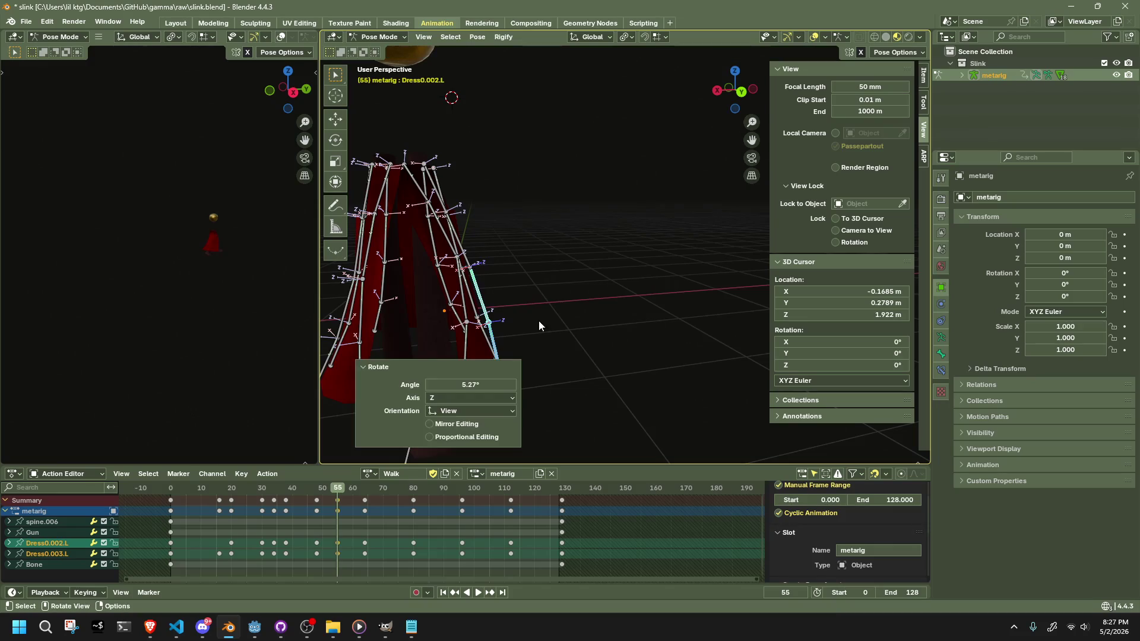
{"action": "left_click", "coordinate": [569, 362]}
{"action": "mouse_move", "coordinate": [569, 362]}
{"action": "left_mouse_down"}
{"action": "mouse_move", "coordinate": [482, 380]}
{"action": "mouse_move", "coordinate": [241, 493]}
{"action": "mouse_move", "coordinate": [288, 500]}
{"action": "left_mouse_up"}
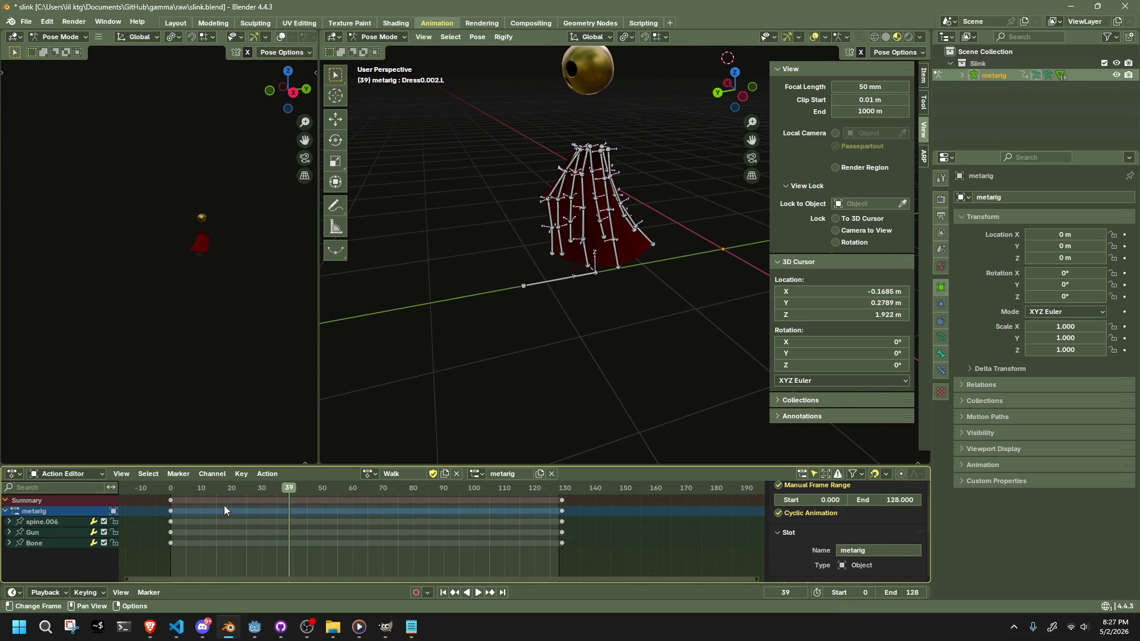
- Hide the bones and play the Walk animation from the front, then return to frame 39 and reveal them
{"action": "key", "text": "shift+h"}
{"action": "key", "text": "space"}
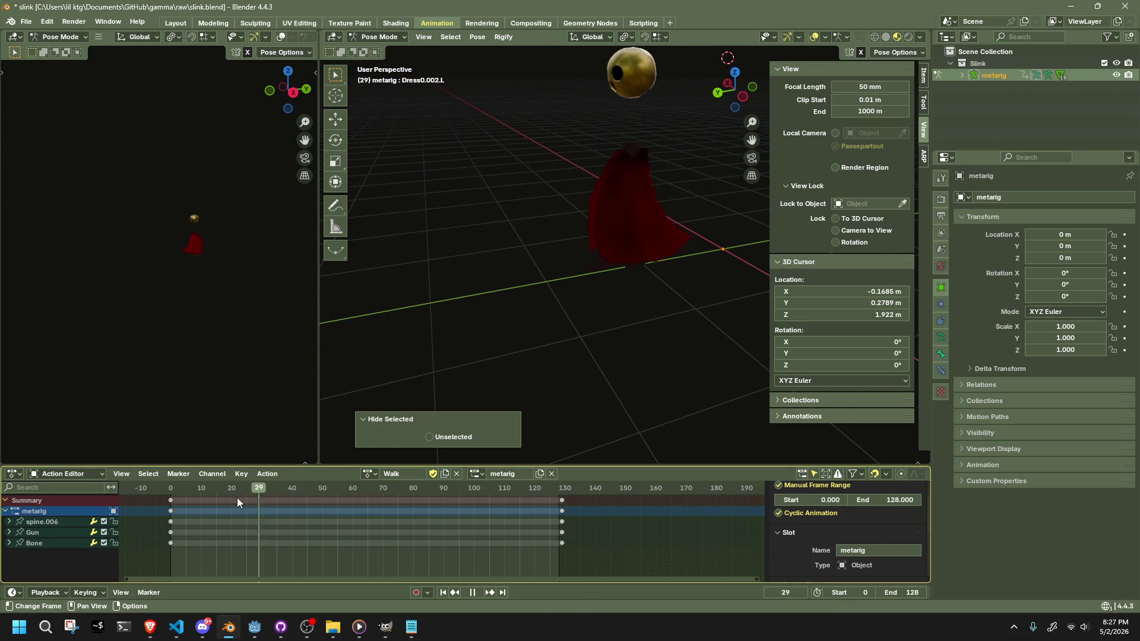
{"action": "left_click_drag", "start_coordinate": [629, 321], "coordinate": [555, 337]}
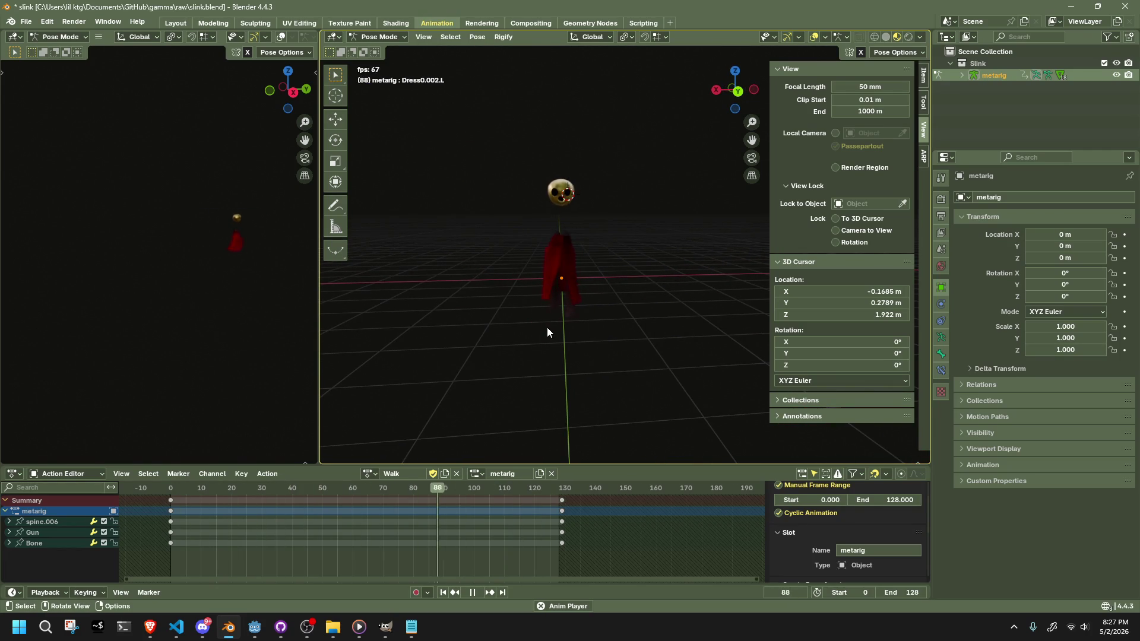
{"action": "key", "text": "Escape"}
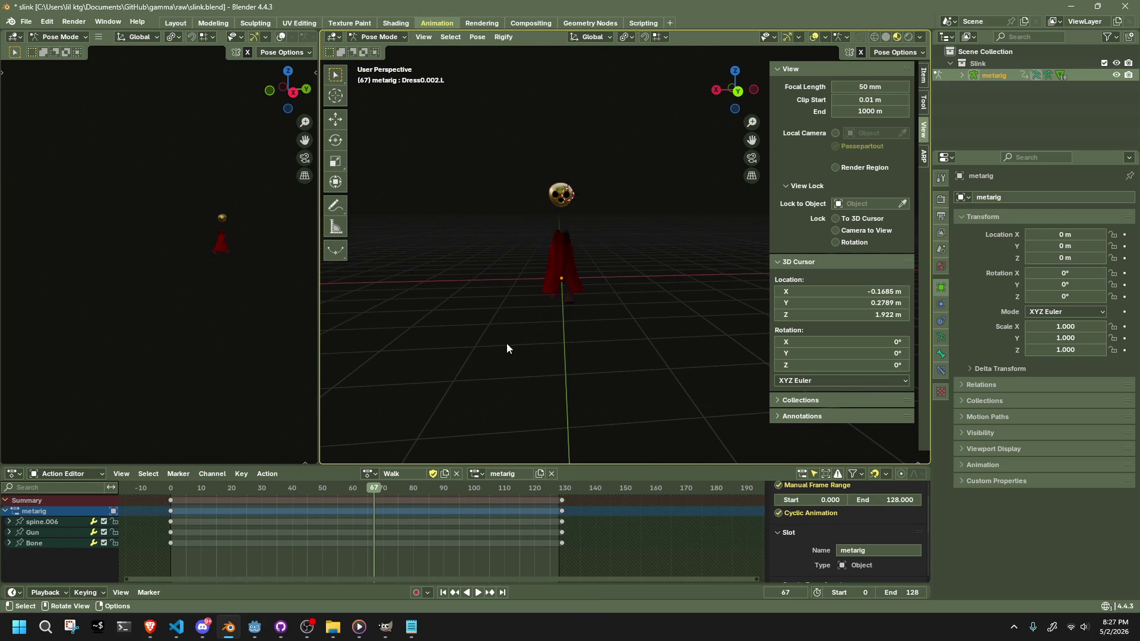
{"action": "key", "text": "ctrl+z"}
{"action": "scroll", "coordinate": [536, 290], "scroll_direction": "up", "scroll_amount": 5}
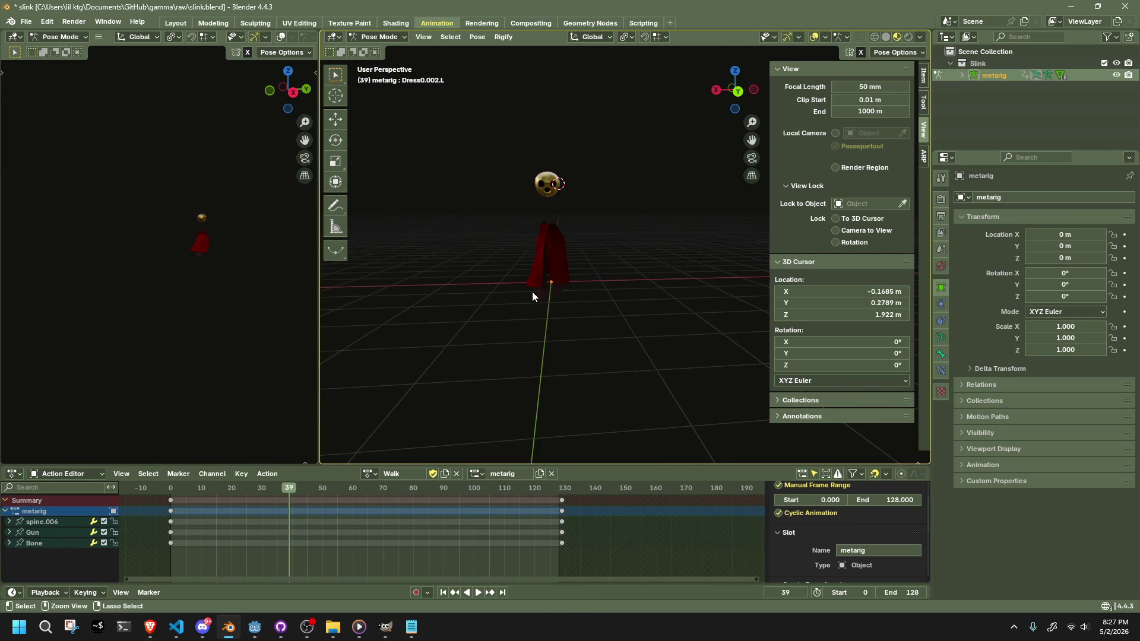
{"action": "key", "text": "a"}
{"action": "scroll", "coordinate": [539, 296], "scroll_direction": "down", "scroll_amount": 2}
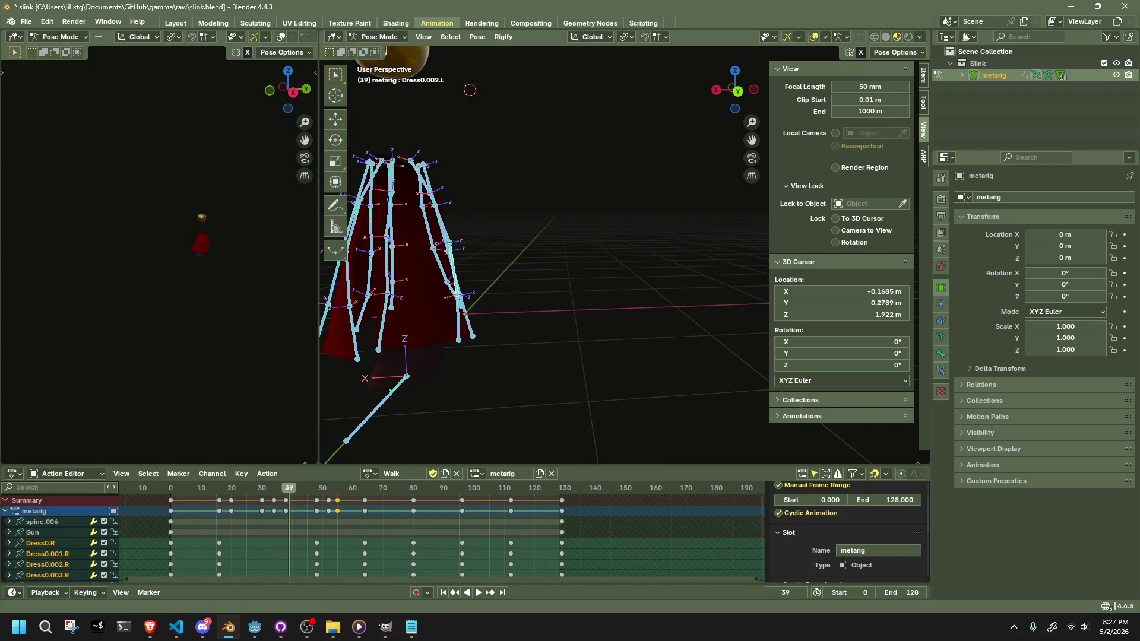
{"action": "key", "text": "alt+Tab"}
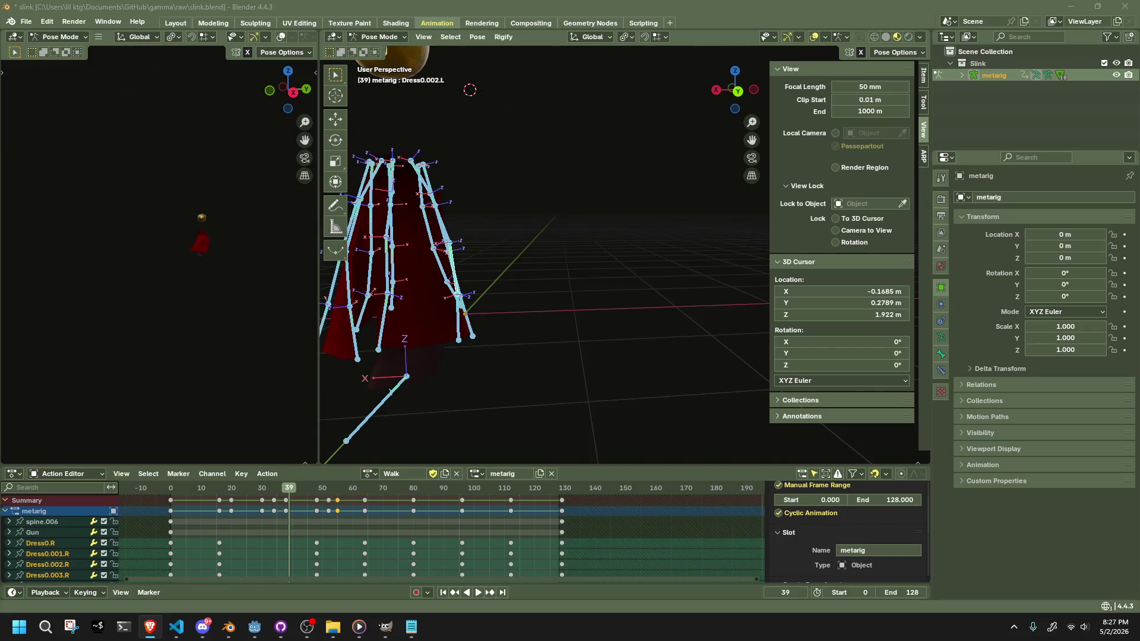
{"action": "scroll", "coordinate": [500, 369], "scroll_direction": "up", "scroll_amount": 3}
{"action": "scroll", "coordinate": [533, 383], "scroll_direction": "down", "scroll_amount": 4}
{"action": "scroll", "coordinate": [489, 386], "scroll_direction": "up", "scroll_amount": 5}
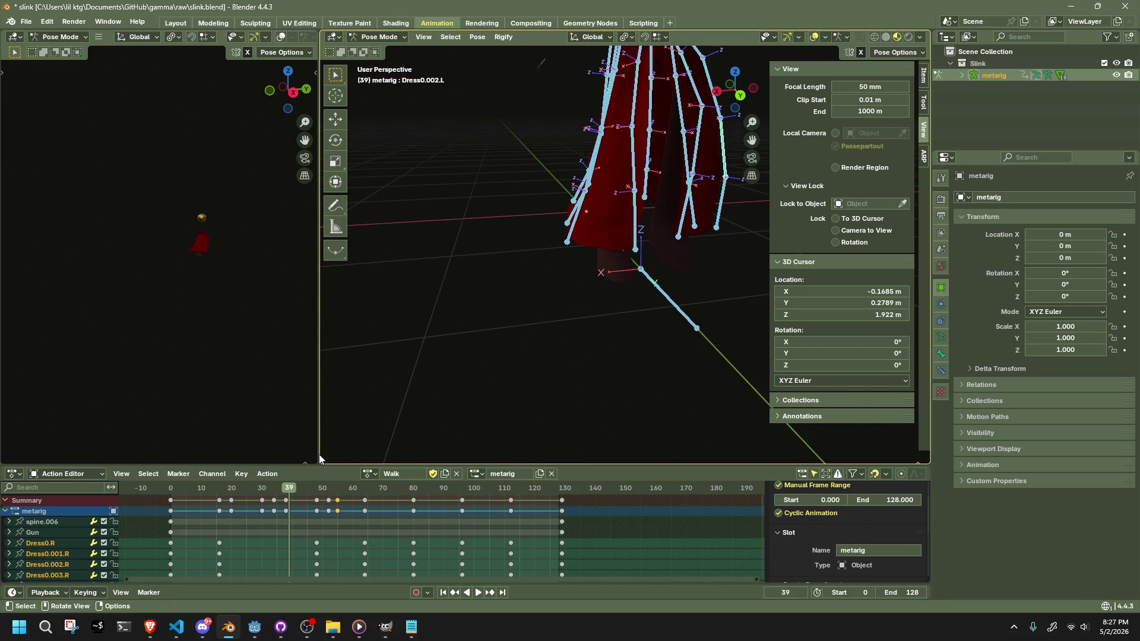
{"action": "key", "text": "space"}
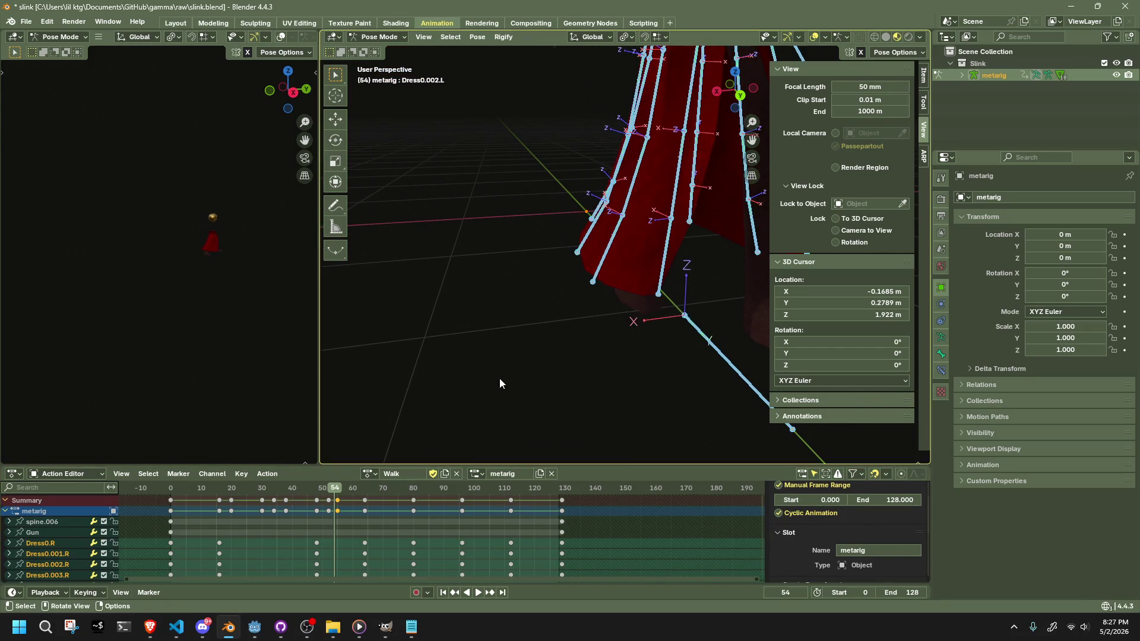
{"action": "scroll", "coordinate": [502, 379], "scroll_direction": "down", "scroll_amount": 5}
{"action": "left_click_drag", "start_coordinate": [364, 491], "coordinate": [465, 498]}
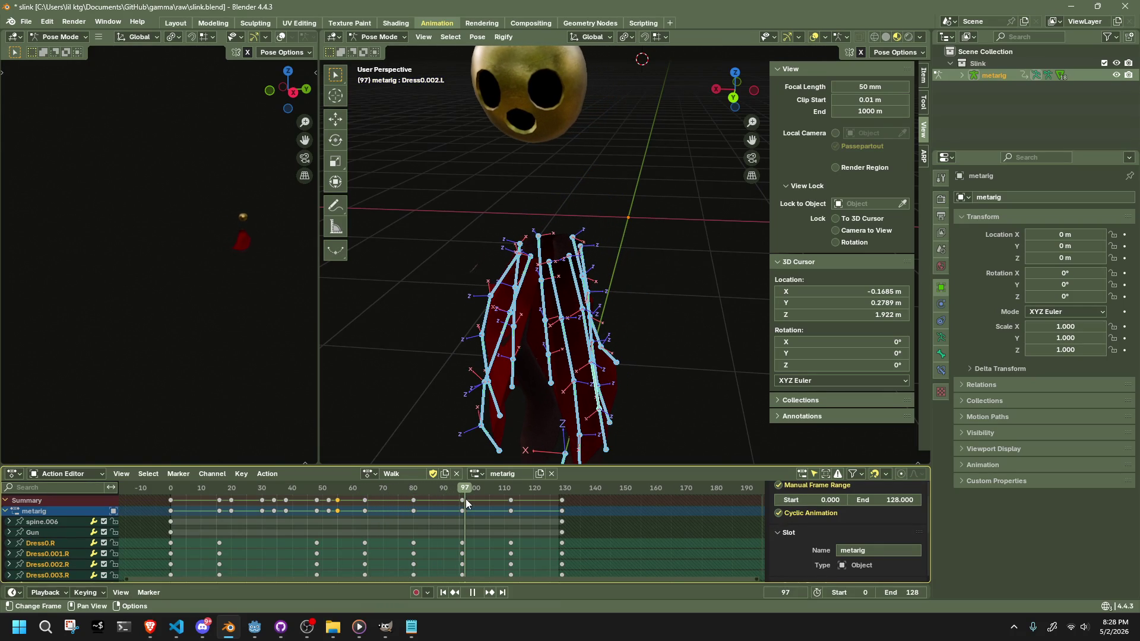
- Stop playback at frame 97 and rotate the Dress4.001.R bone
{"action": "key", "text": "space"}
{"action": "scroll", "coordinate": [566, 408], "scroll_direction": "up", "scroll_amount": 4}
{"action": "left_click", "coordinate": [495, 346]}
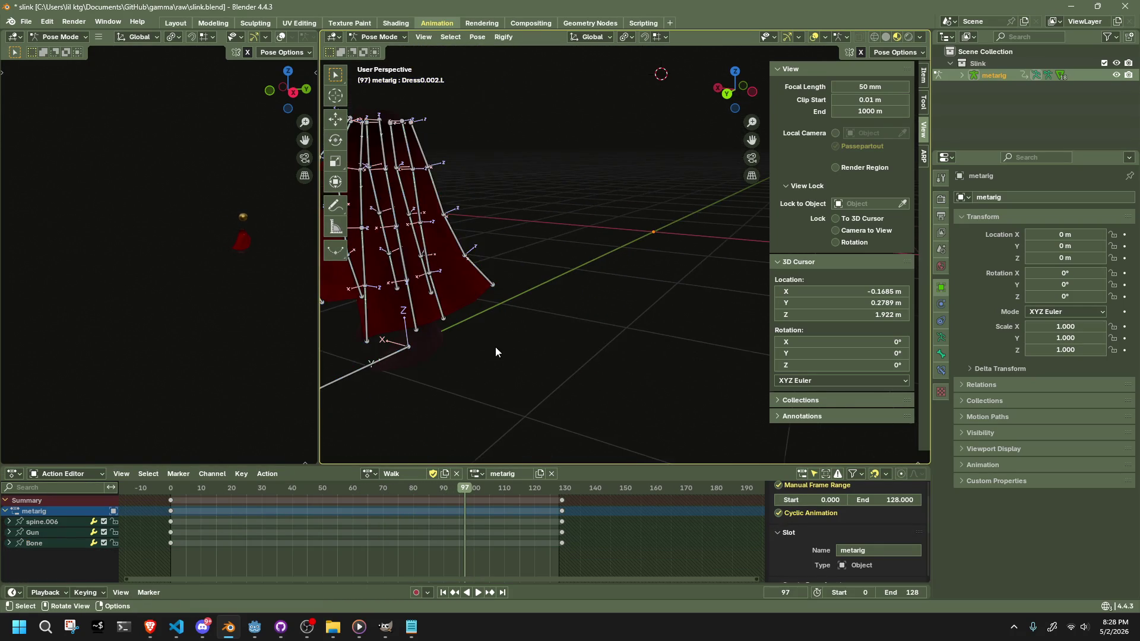
{"action": "scroll", "coordinate": [605, 363], "scroll_direction": "up", "scroll_amount": 2}
{"action": "mouse_move", "coordinate": [605, 364]}
{"action": "left_mouse_down"}
{"action": "mouse_move", "coordinate": [501, 276]}
{"action": "mouse_move", "coordinate": [528, 296]}
{"action": "mouse_move", "coordinate": [507, 255]}
{"action": "left_mouse_up"}
{"action": "left_click", "coordinate": [507, 257]}
{"action": "key", "text": "r"}
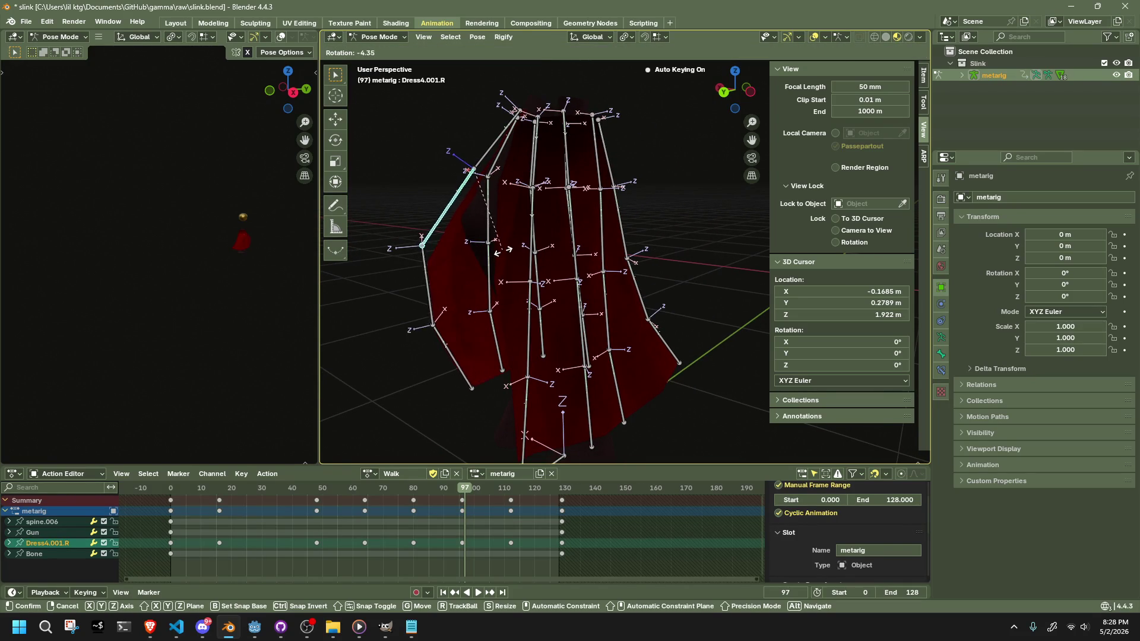
{"action": "left_click", "coordinate": [508, 248]}
- Move the Dress4.002.R bone, then hide the bones to view the dress mesh
{"action": "left_click", "coordinate": [447, 279]}
{"action": "mouse_move", "coordinate": [457, 280]}
{"action": "left_mouse_down"}
{"action": "mouse_move", "coordinate": [638, 305]}
{"action": "mouse_move", "coordinate": [529, 275]}
{"action": "mouse_move", "coordinate": [707, 321]}
{"action": "mouse_move", "coordinate": [501, 297]}
{"action": "mouse_move", "coordinate": [427, 277]}
{"action": "left_mouse_up"}
{"action": "key", "text": "g"}
{"action": "left_click", "coordinate": [497, 276]}
{"action": "key", "text": "h"}
{"action": "left_click_drag", "start_coordinate": [319, 250], "coordinate": [238, 249]}
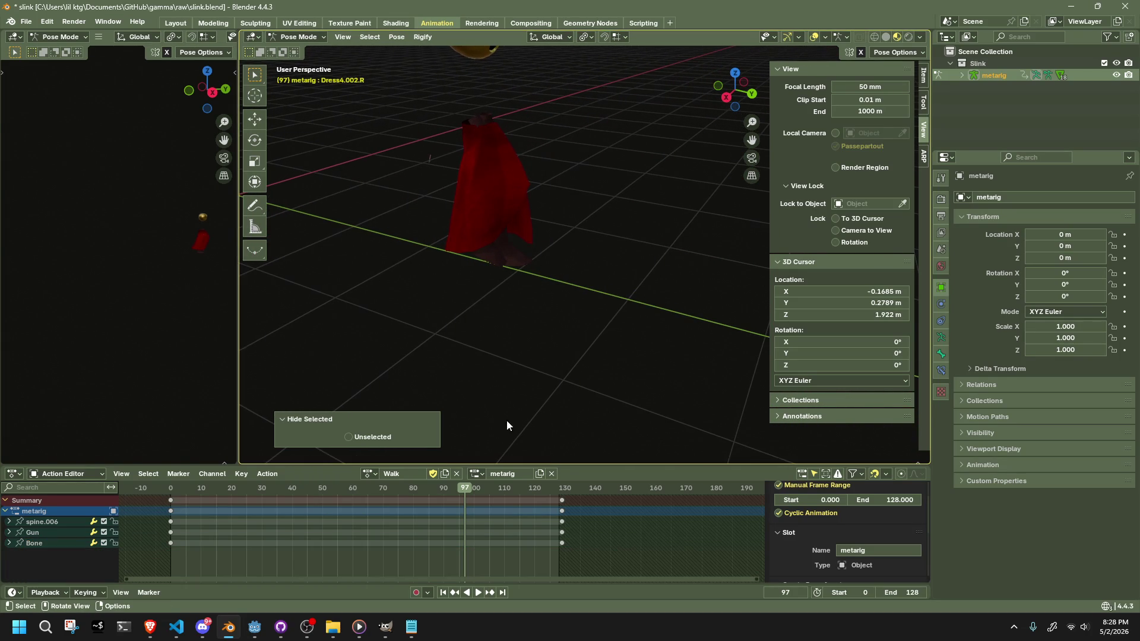
- Enlarge the 3D Viewport, collapse the sidebar's View and 3D Cursor sections, and close the sidebar
{"action": "left_click_drag", "start_coordinate": [569, 462], "coordinate": [577, 522]}
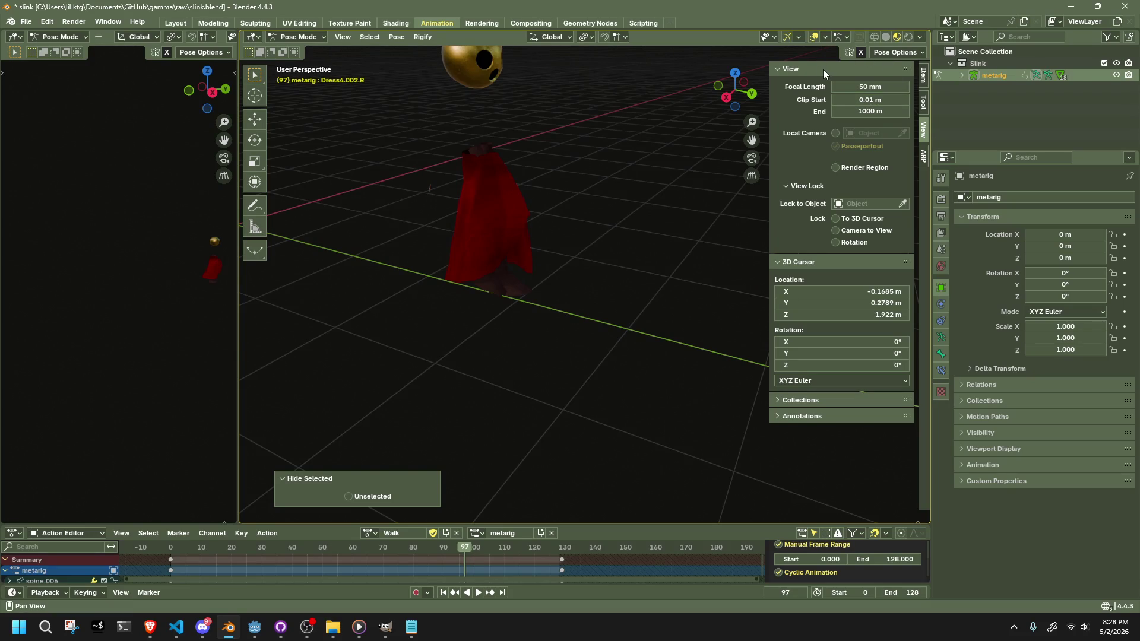
{"action": "left_click", "coordinate": [776, 70]}
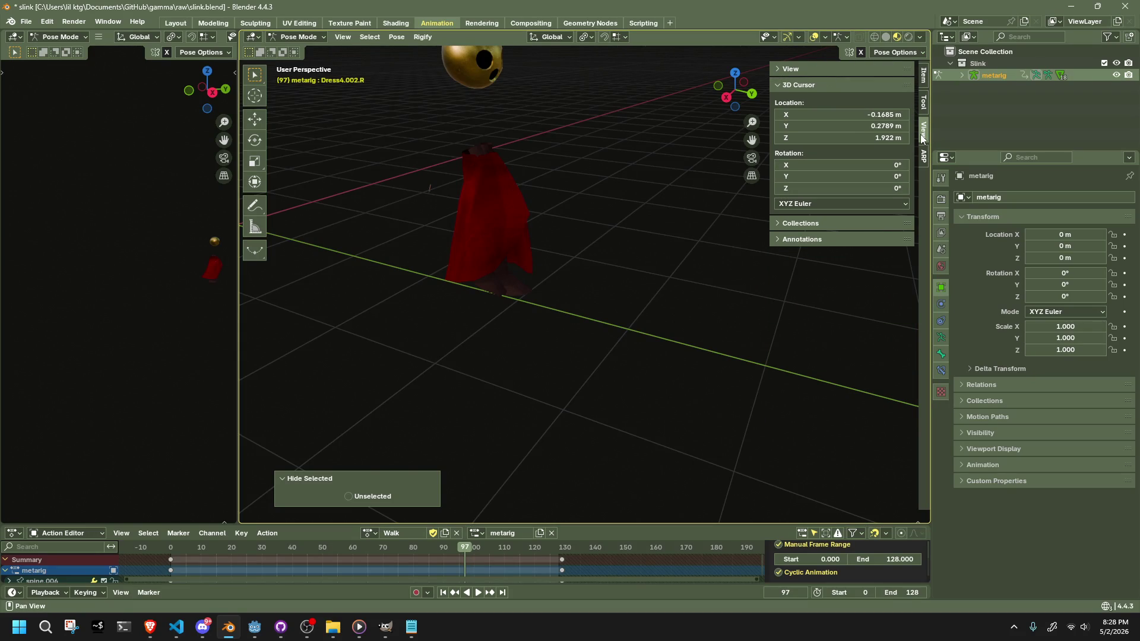
{"action": "left_click", "coordinate": [785, 85]}
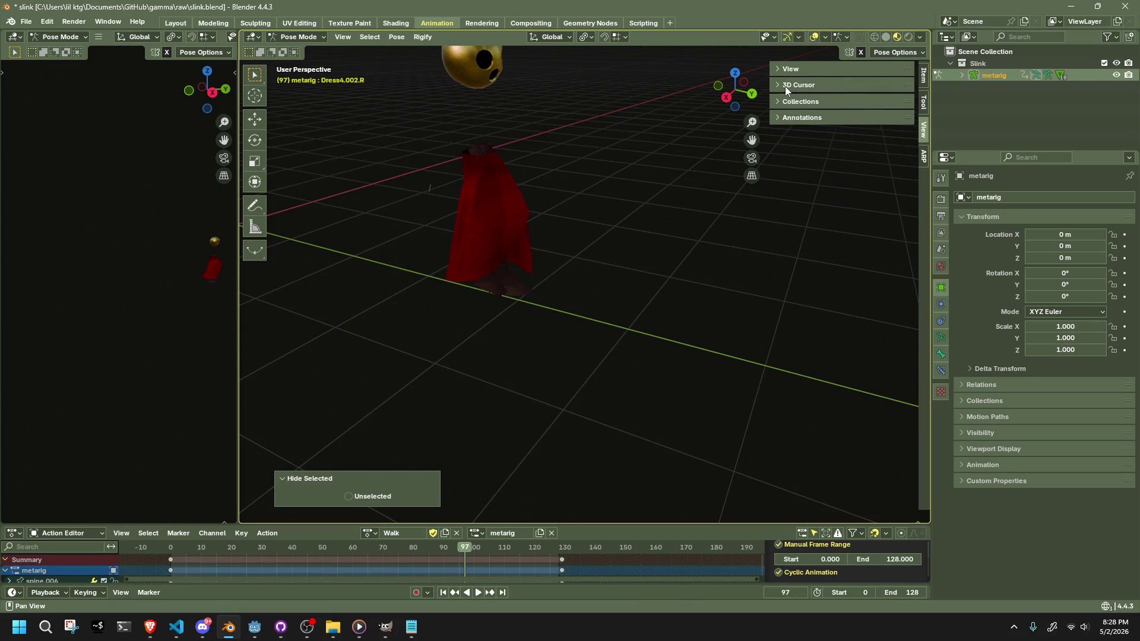
{"action": "right_click", "coordinate": [820, 165]}
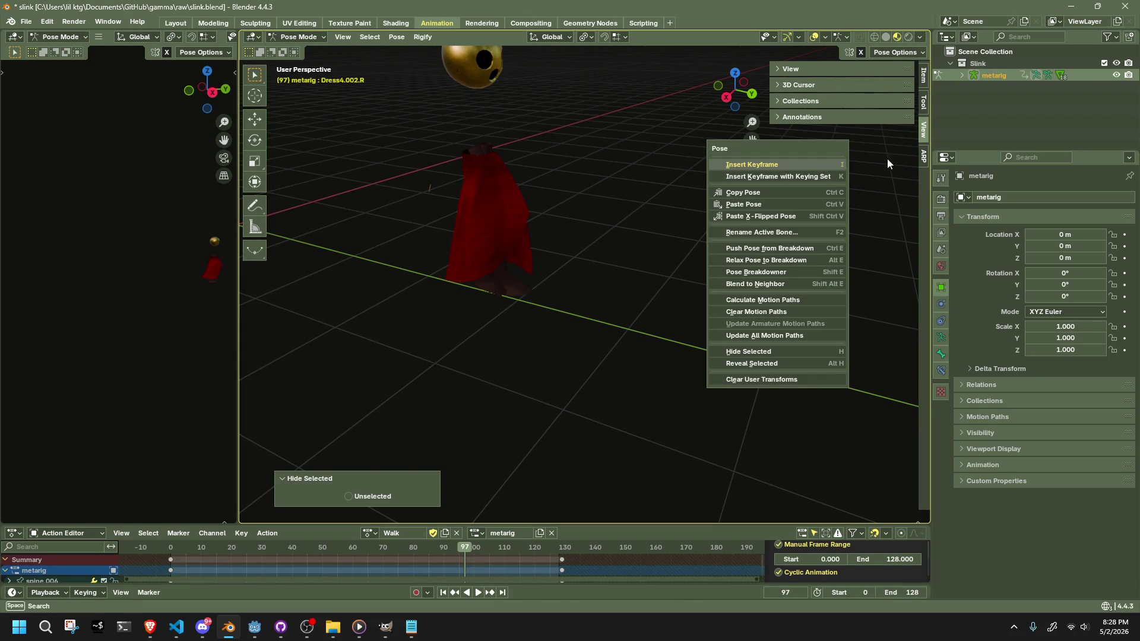
{"action": "left_click", "coordinate": [921, 160]}
{"action": "left_click", "coordinate": [923, 129]}
{"action": "key", "text": "alt+Tab"}
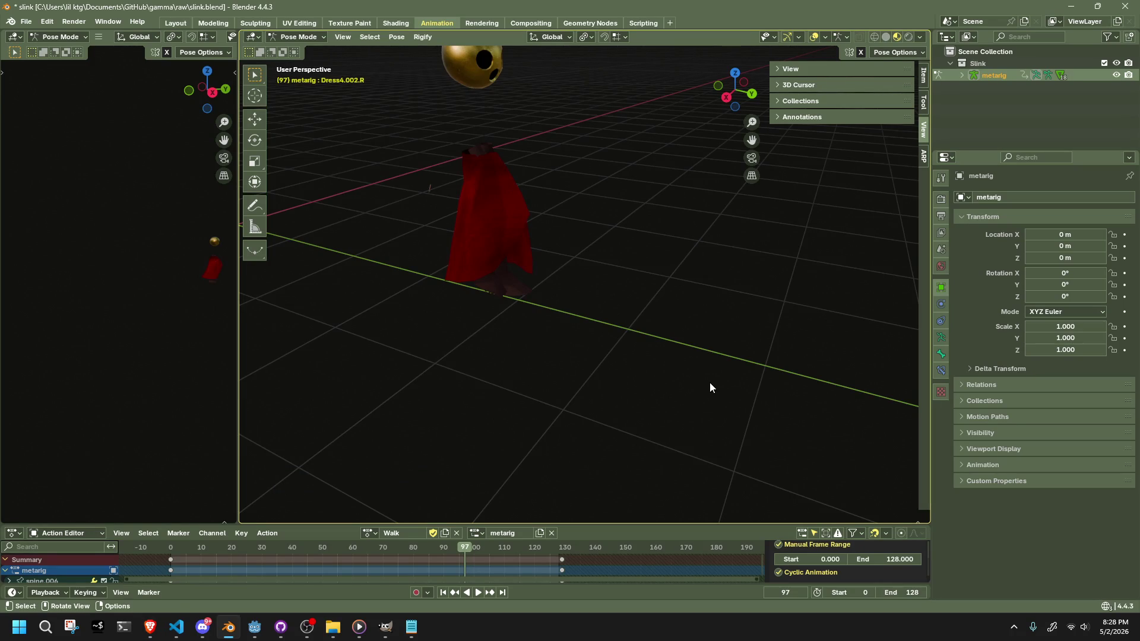
{"action": "key", "text": "n"}
- Play the Walk animation with bones hidden, then reveal the bones and return to frame 97
{"action": "scroll", "coordinate": [536, 209], "scroll_direction": "up", "scroll_amount": 2}
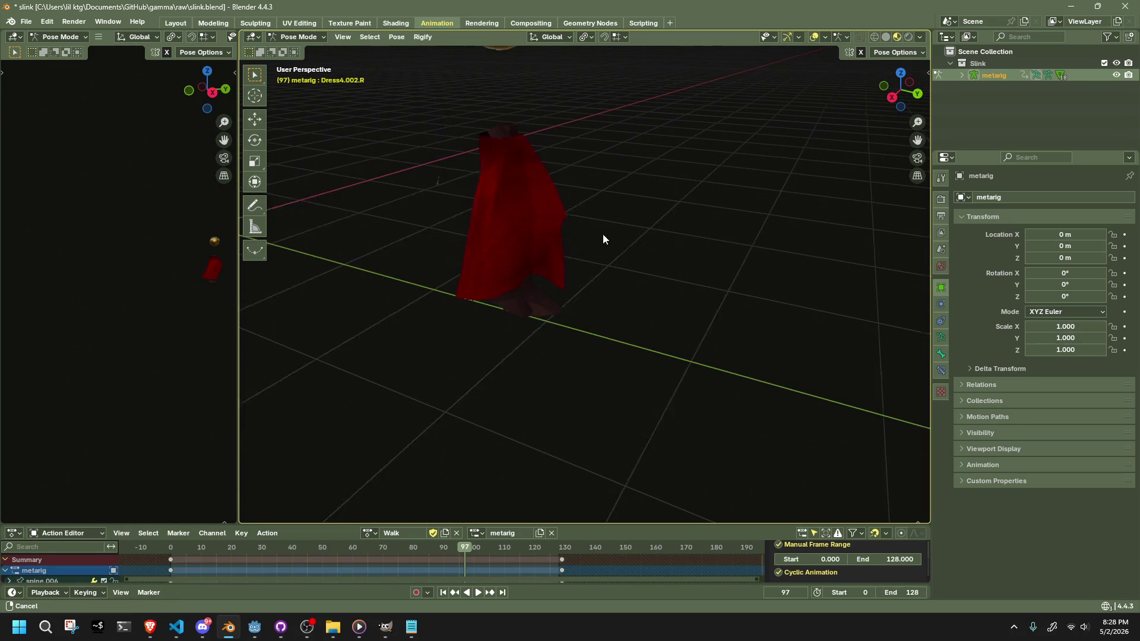
{"action": "key", "text": "alt+h"}
{"action": "key", "text": "a"}
{"action": "key", "text": "h"}
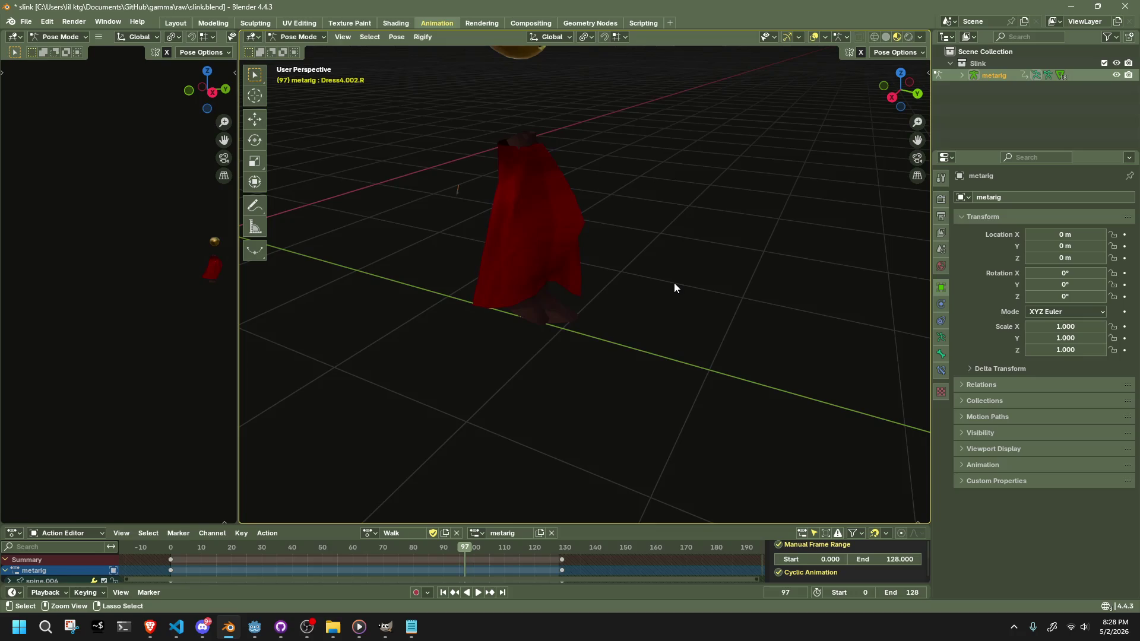
{"action": "key", "text": "alt+h"}
{"action": "key", "text": "space"}
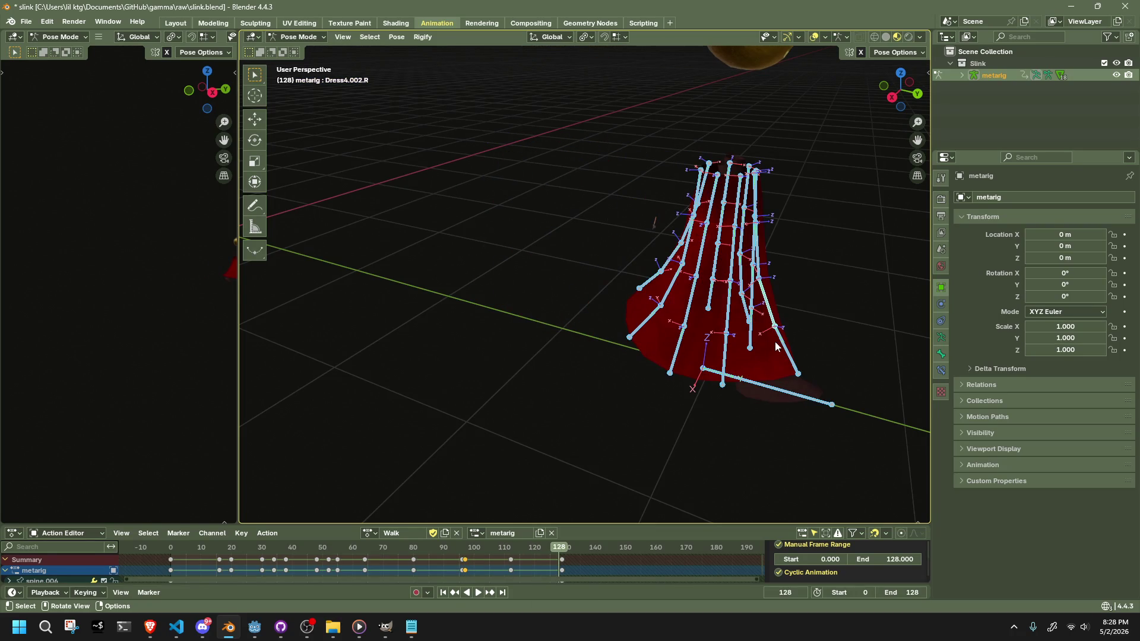
{"action": "key", "text": "h"}
{"action": "key", "text": "space"}
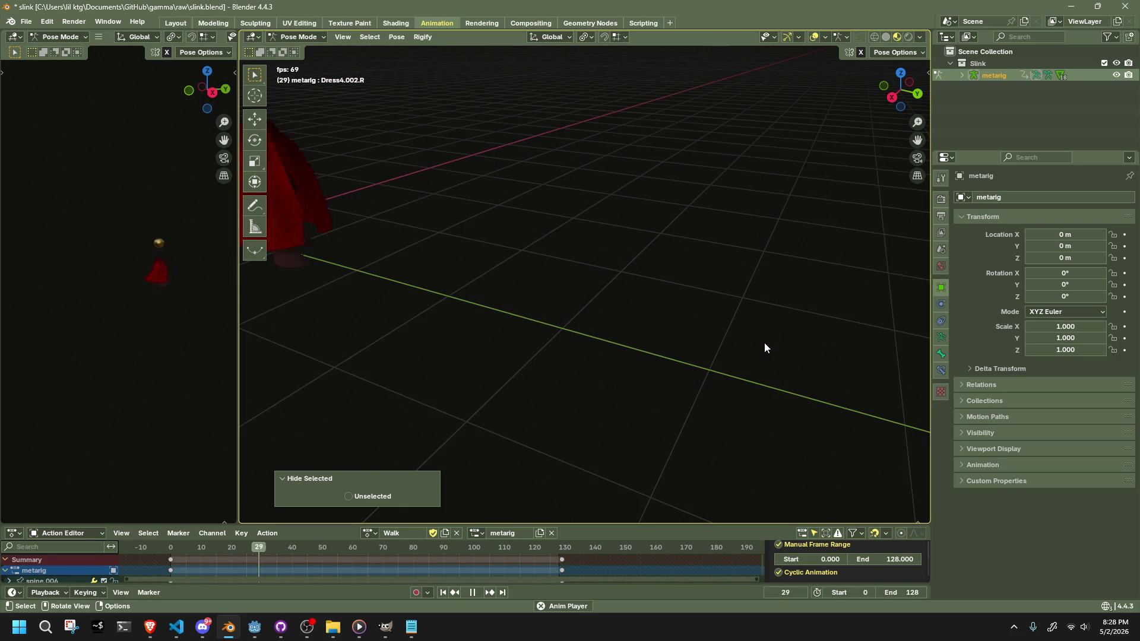
{"action": "left_click_drag", "start_coordinate": [763, 342], "coordinate": [694, 334]}
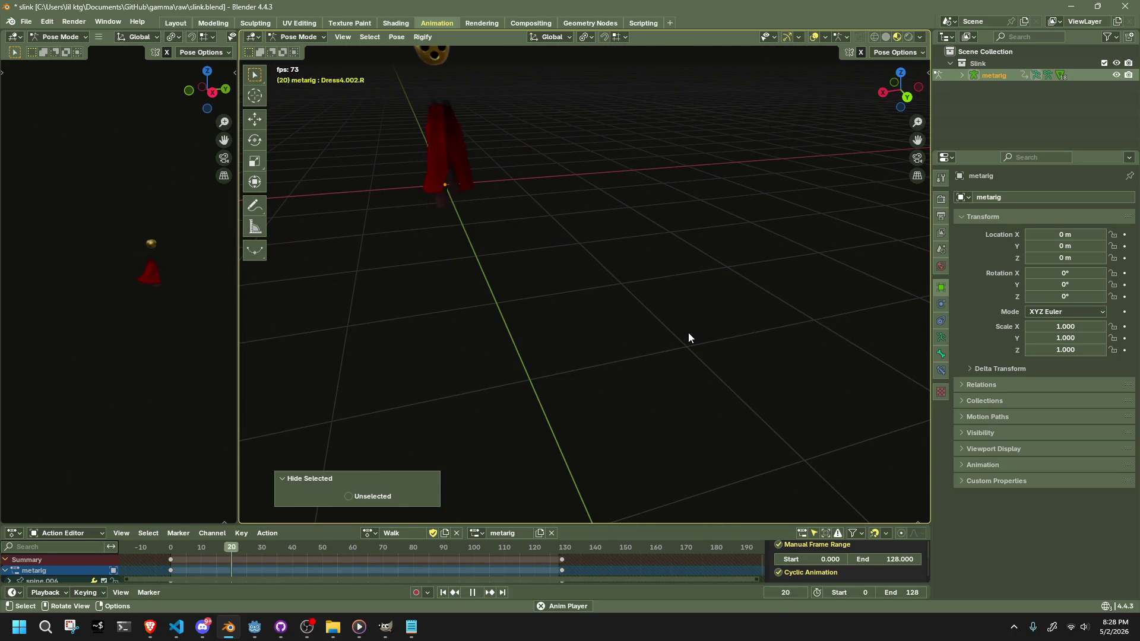
{"action": "key", "text": "space"}
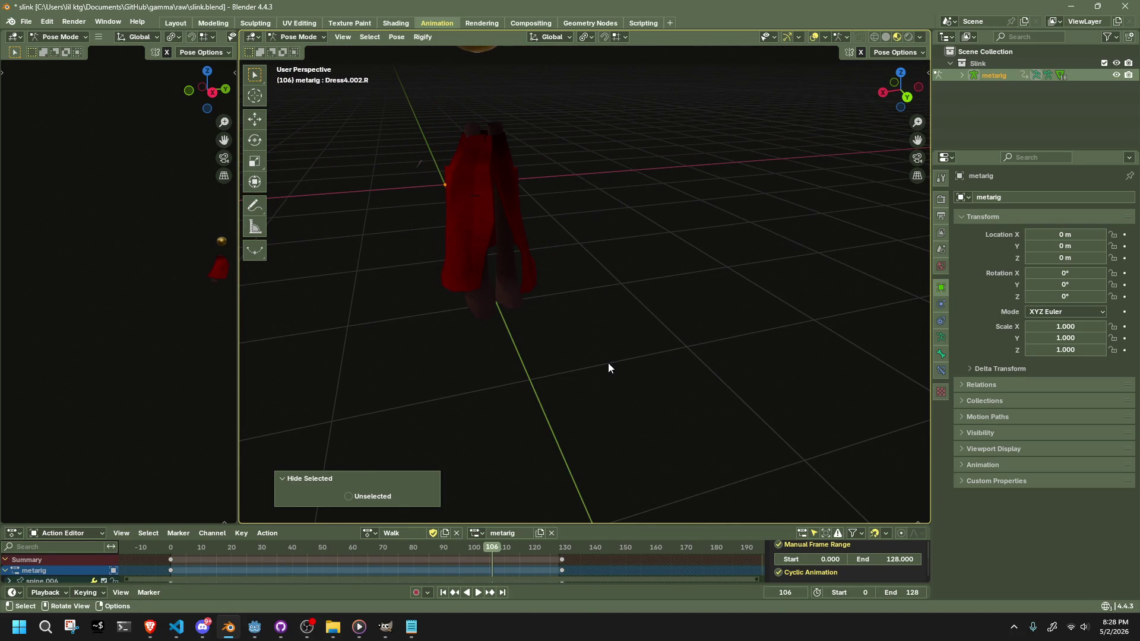
{"action": "key", "text": "alt+h"}
{"action": "key", "text": "Down"}
- Review the motion around frame 58, then nudge the Dress4.003.R bone slightly at frame 97
{"action": "key", "text": "g"}
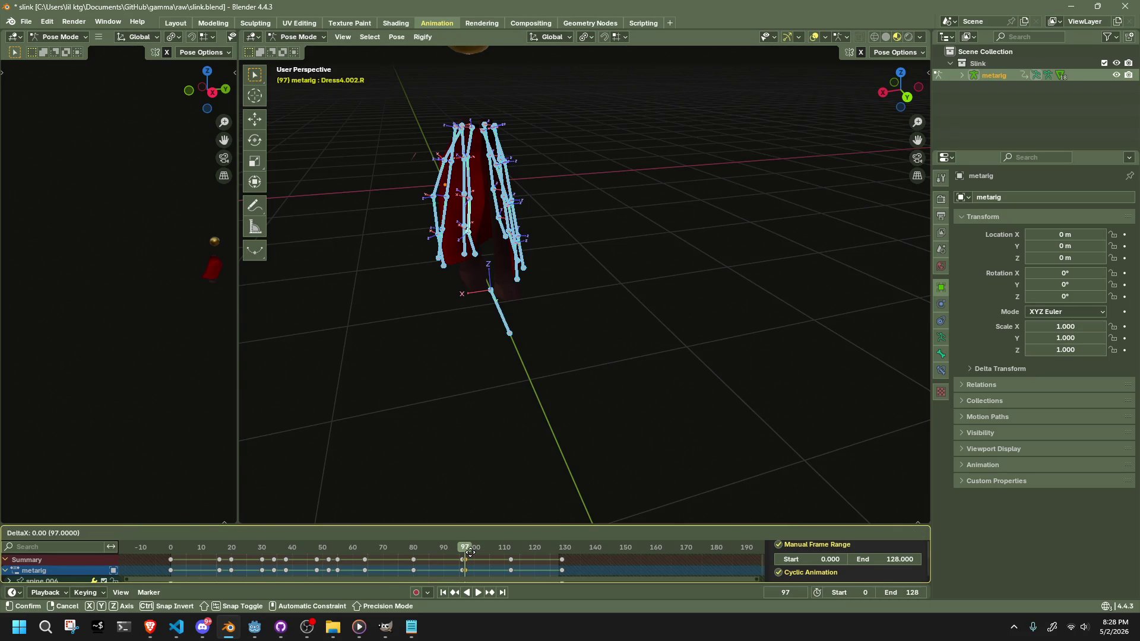
{"action": "left_click", "coordinate": [470, 553]}
{"action": "left_click_drag", "start_coordinate": [534, 404], "coordinate": [613, 416]}
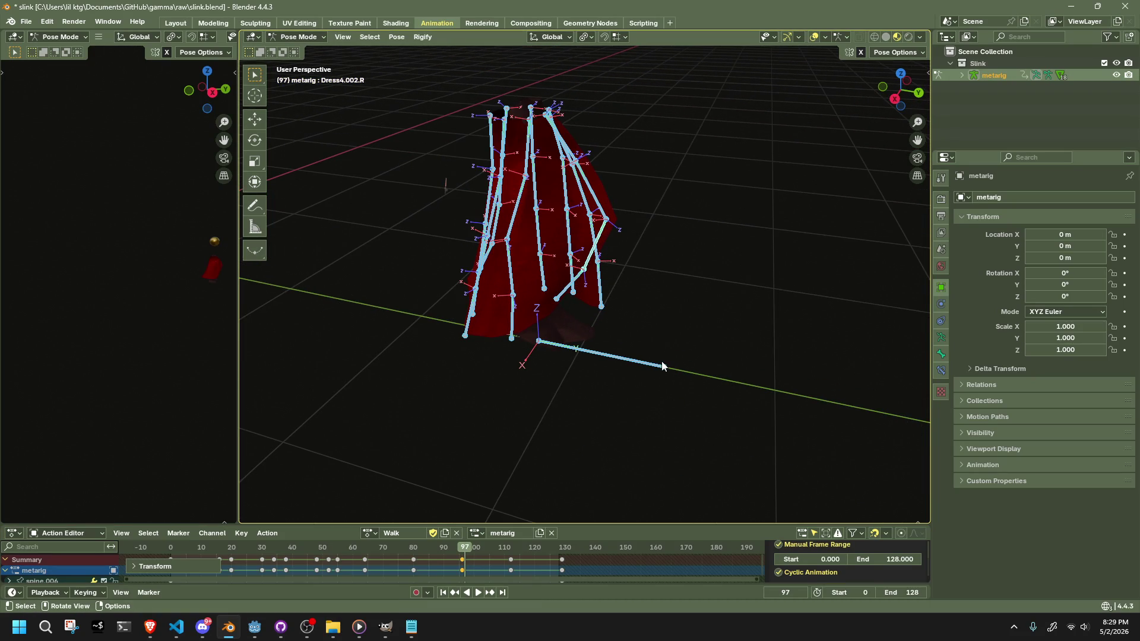
{"action": "mouse_move", "coordinate": [424, 547]}
{"action": "left_mouse_down"}
{"action": "mouse_move", "coordinate": [349, 552]}
{"action": "mouse_move", "coordinate": [497, 577]}
{"action": "left_mouse_up"}
{"action": "left_click", "coordinate": [749, 354]}
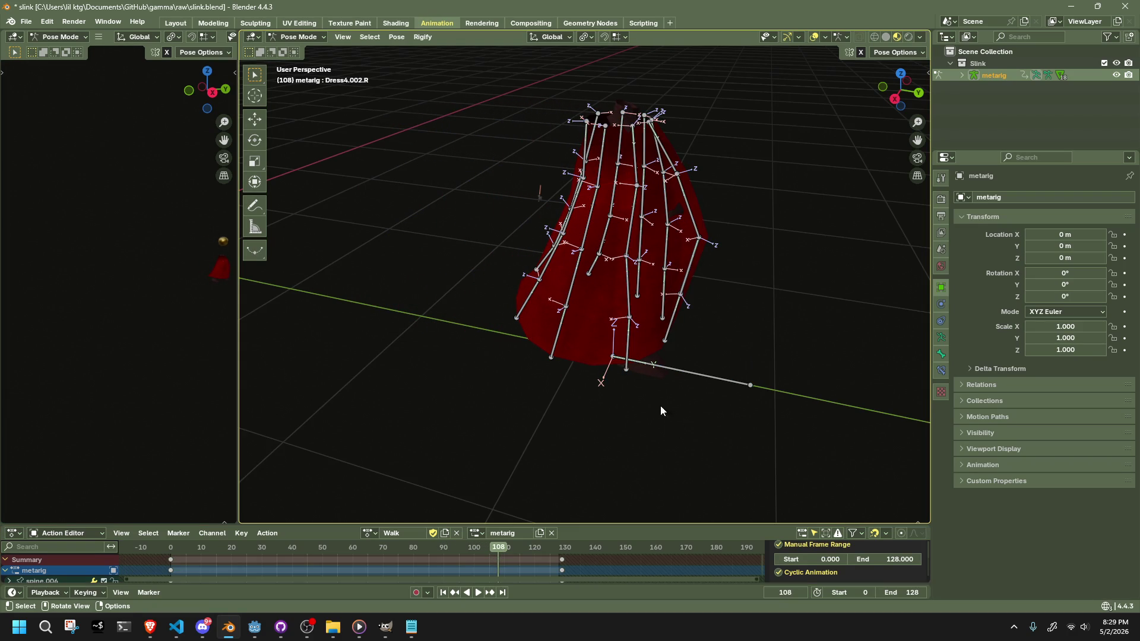
{"action": "key", "text": "a"}
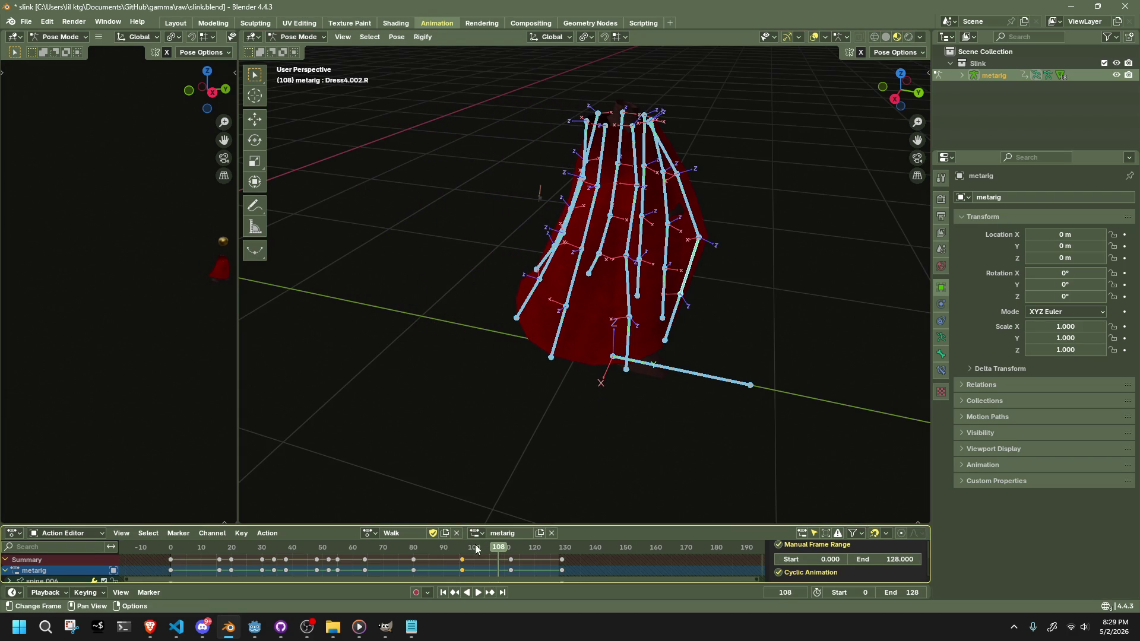
{"action": "left_click_drag", "start_coordinate": [464, 553], "coordinate": [465, 555]}
{"action": "left_click_drag", "start_coordinate": [495, 509], "coordinate": [644, 172]}
{"action": "mouse_move", "coordinate": [609, 128]}
{"action": "left_mouse_down"}
{"action": "mouse_move", "coordinate": [600, 143]}
{"action": "mouse_move", "coordinate": [618, 84]}
{"action": "mouse_move", "coordinate": [619, 131]}
{"action": "mouse_move", "coordinate": [526, 231]}
{"action": "mouse_move", "coordinate": [429, 216]}
{"action": "mouse_move", "coordinate": [690, 212]}
{"action": "mouse_move", "coordinate": [606, 215]}
{"action": "left_mouse_up"}
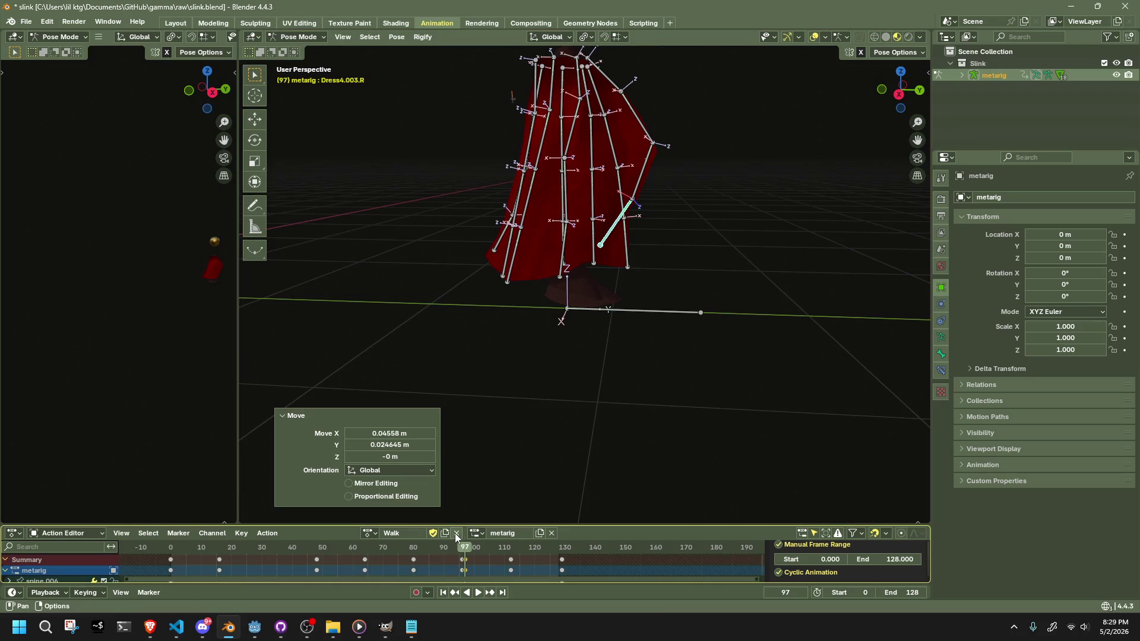
- Shift the new keyframes back one frame to 96 and scrub around frame 90 to review
{"action": "key", "text": "g"}
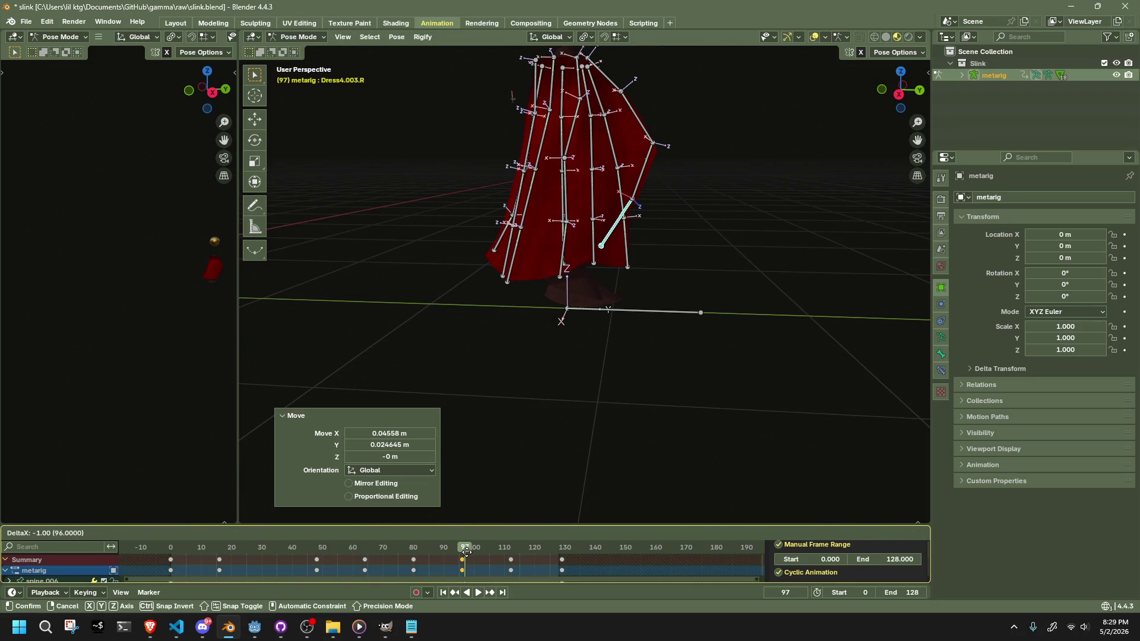
{"action": "left_click", "coordinate": [466, 552]}
{"action": "mouse_move", "coordinate": [464, 557]}
{"action": "left_mouse_down"}
{"action": "mouse_move", "coordinate": [413, 560]}
{"action": "mouse_move", "coordinate": [462, 558]}
{"action": "left_mouse_up"}
{"action": "left_click_drag", "start_coordinate": [624, 294], "coordinate": [633, 375]}
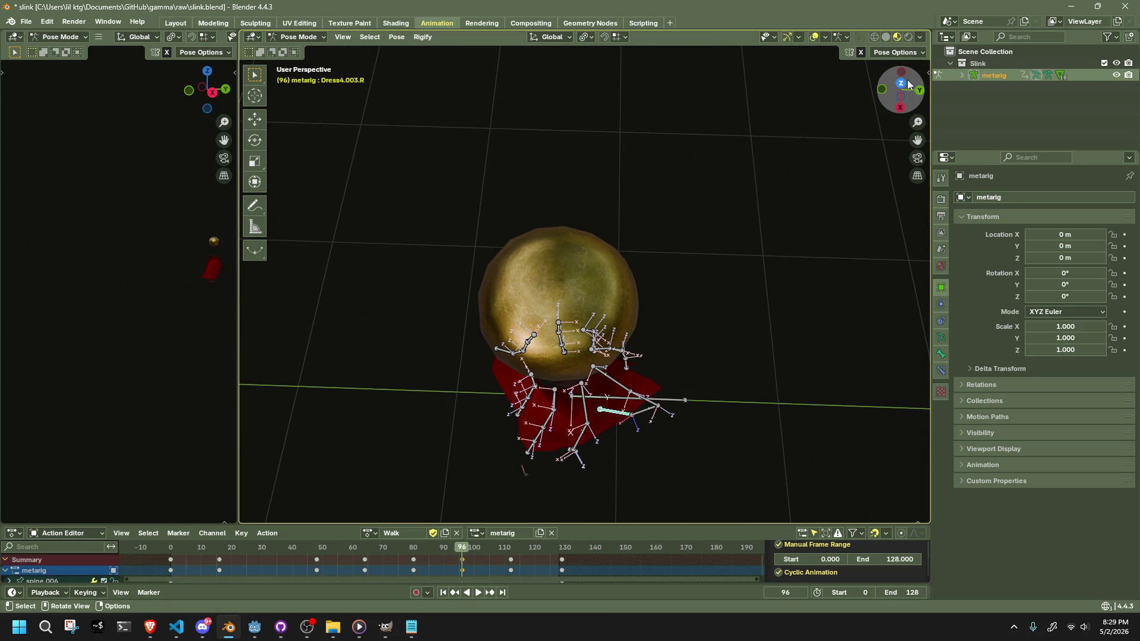
- In top view, nudge one right-side dress bone, then clear all transforms on the next one
{"action": "left_click", "coordinate": [901, 84]}
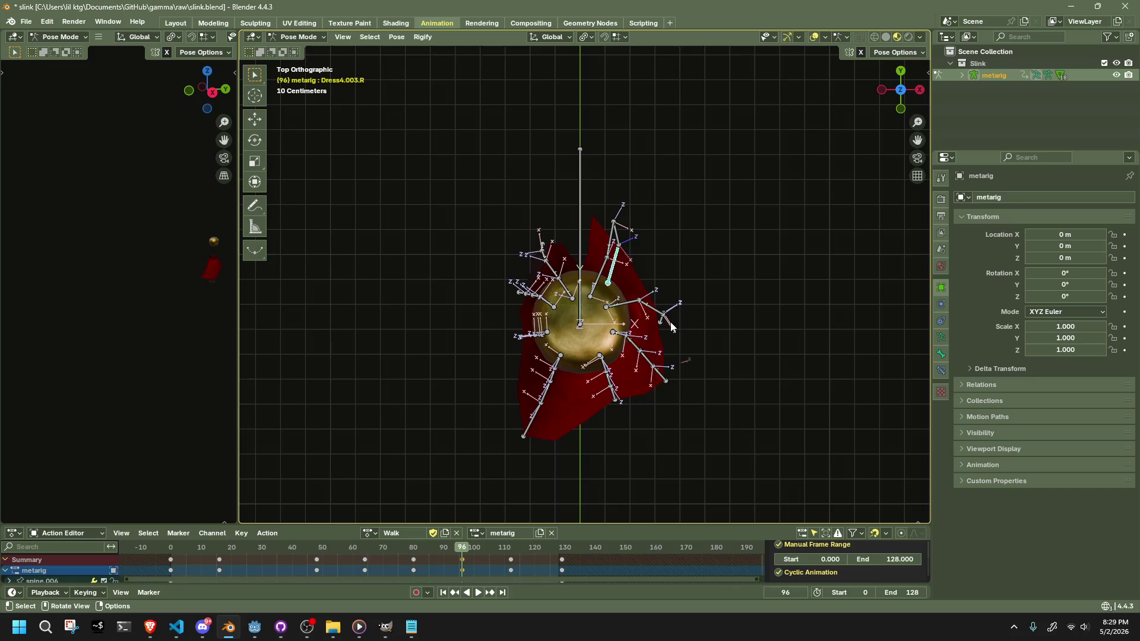
{"action": "key", "text": "g"}
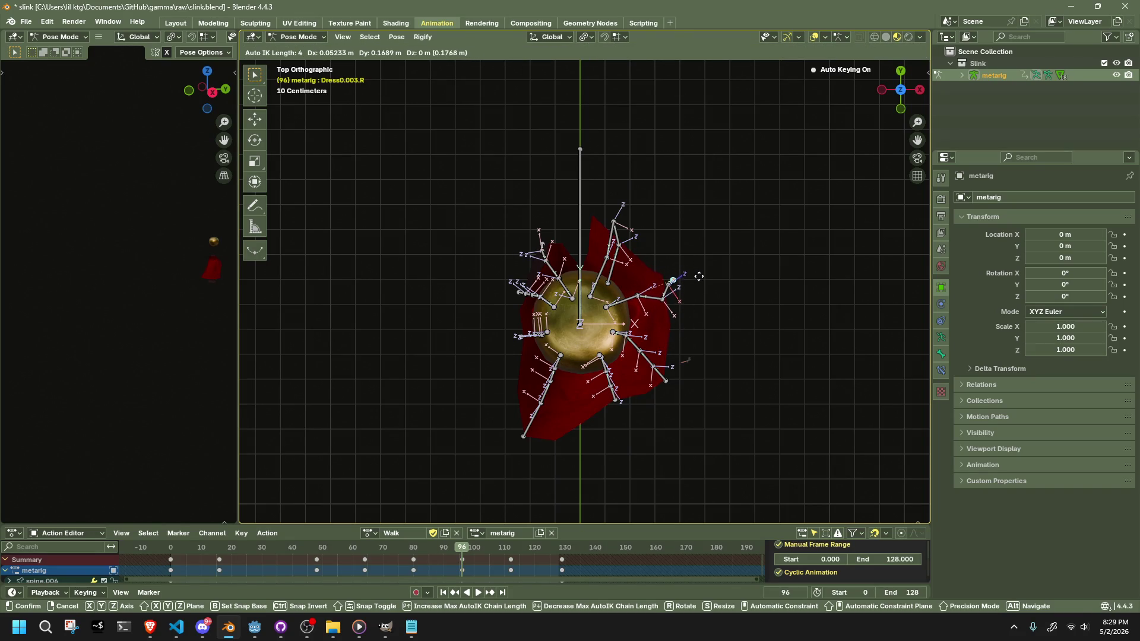
{"action": "left_click", "coordinate": [699, 276]}
{"action": "left_click", "coordinate": [640, 300]}
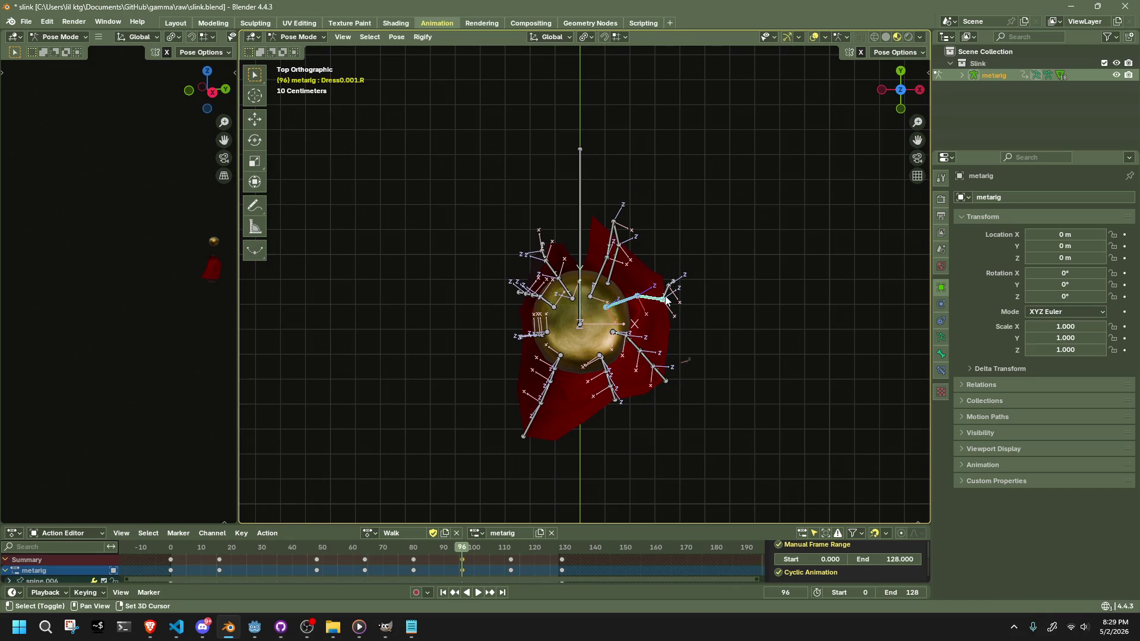
{"action": "left_click", "coordinate": [396, 36]}
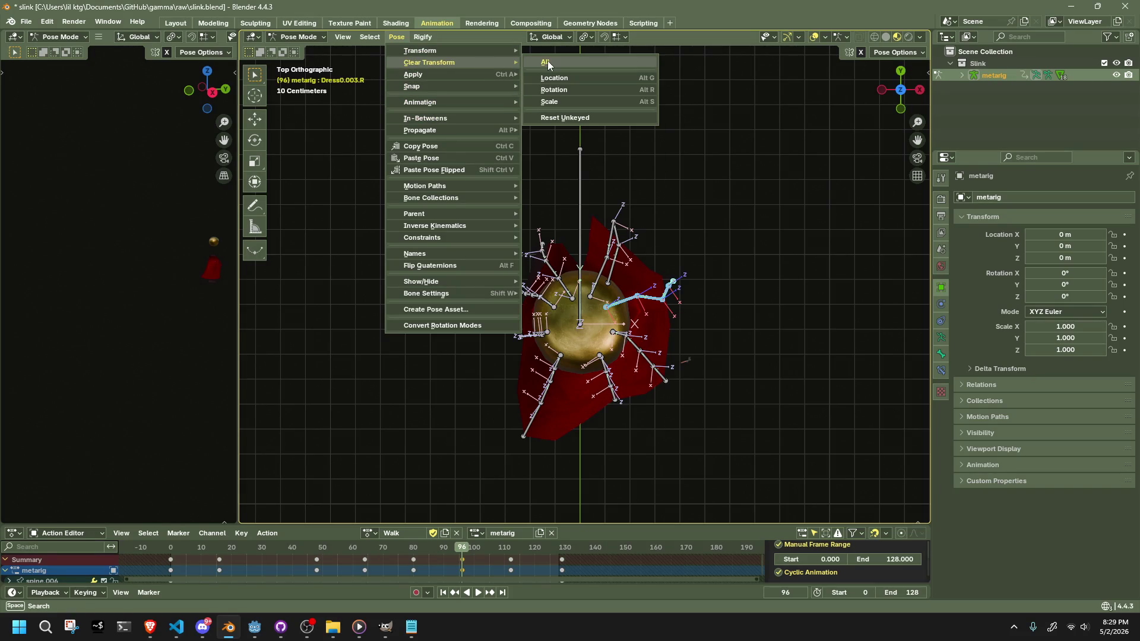
{"action": "left_click", "coordinate": [569, 74]}
{"action": "mouse_move", "coordinate": [658, 283]}
{"action": "left_mouse_down"}
{"action": "mouse_move", "coordinate": [636, 224]}
{"action": "mouse_move", "coordinate": [593, 176]}
{"action": "mouse_move", "coordinate": [570, 318]}
{"action": "left_mouse_up"}
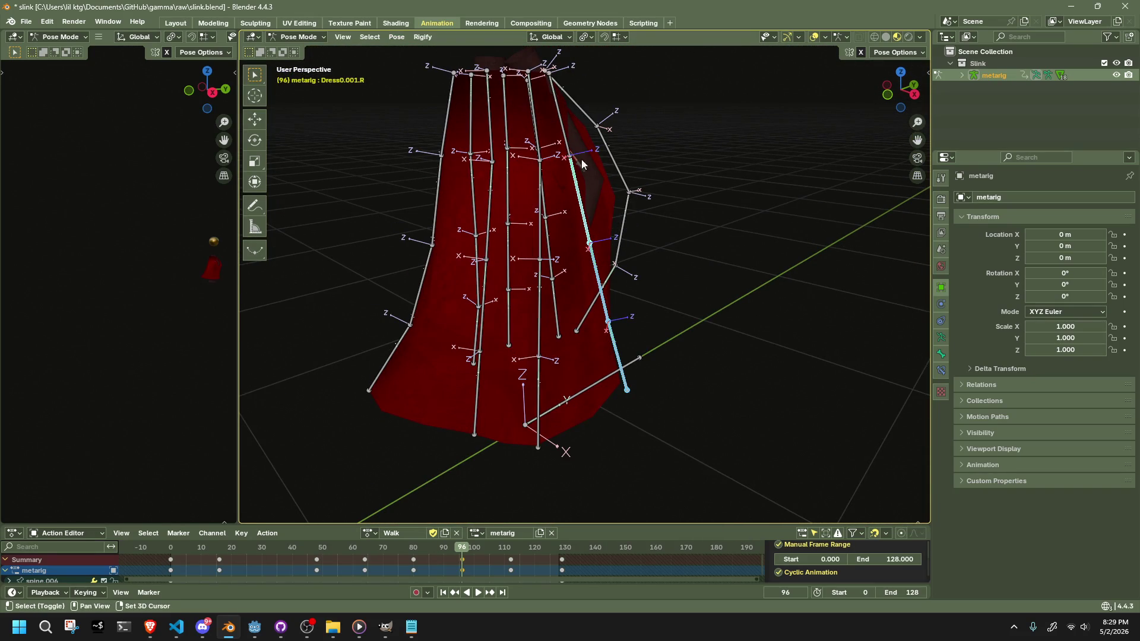
{"action": "mouse_move", "coordinate": [709, 249]}
{"action": "left_mouse_down"}
{"action": "mouse_move", "coordinate": [664, 262]}
{"action": "mouse_move", "coordinate": [704, 245]}
{"action": "mouse_move", "coordinate": [593, 229]}
{"action": "mouse_move", "coordinate": [627, 178]}
{"action": "left_mouse_up"}
- Try an X-axis rotation, undo it, and switch Transform Orientation to Normal
{"action": "key", "text": "r"}
{"action": "key", "text": "x"}
{"action": "left_click", "coordinate": [699, 248]}
{"action": "key", "text": "ctrl+z"}
{"action": "left_click", "coordinate": [552, 37]}
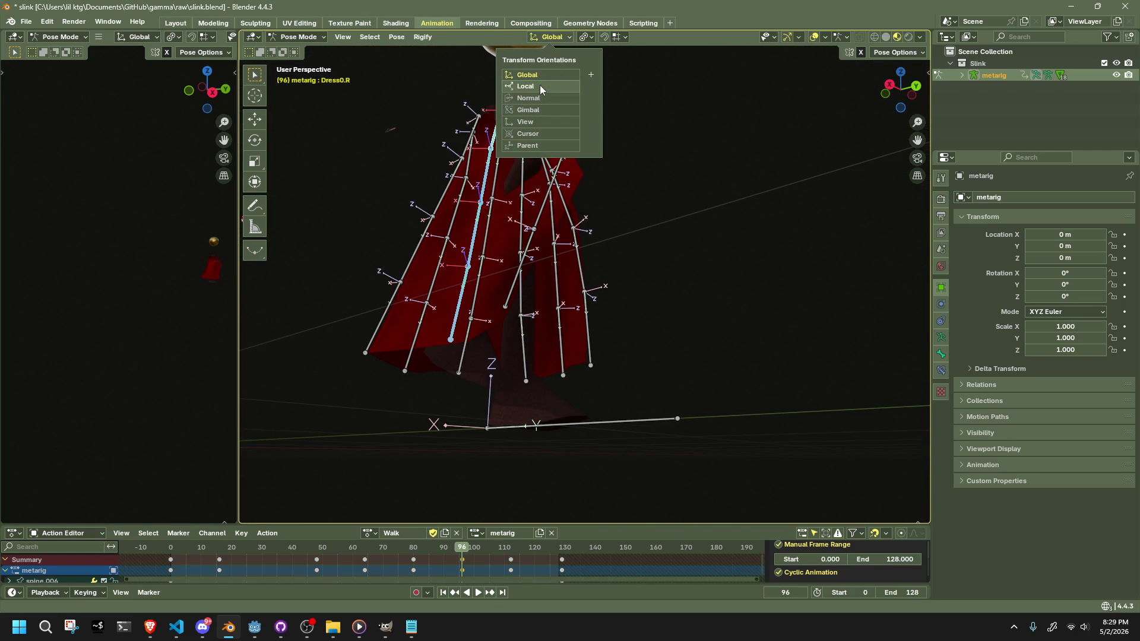
{"action": "left_click", "coordinate": [542, 98]}
- Rotate Dress0.R and Dress2.R about their own X axes so the skirt flares outward
{"action": "key", "text": "r"}
{"action": "key", "text": "x"}
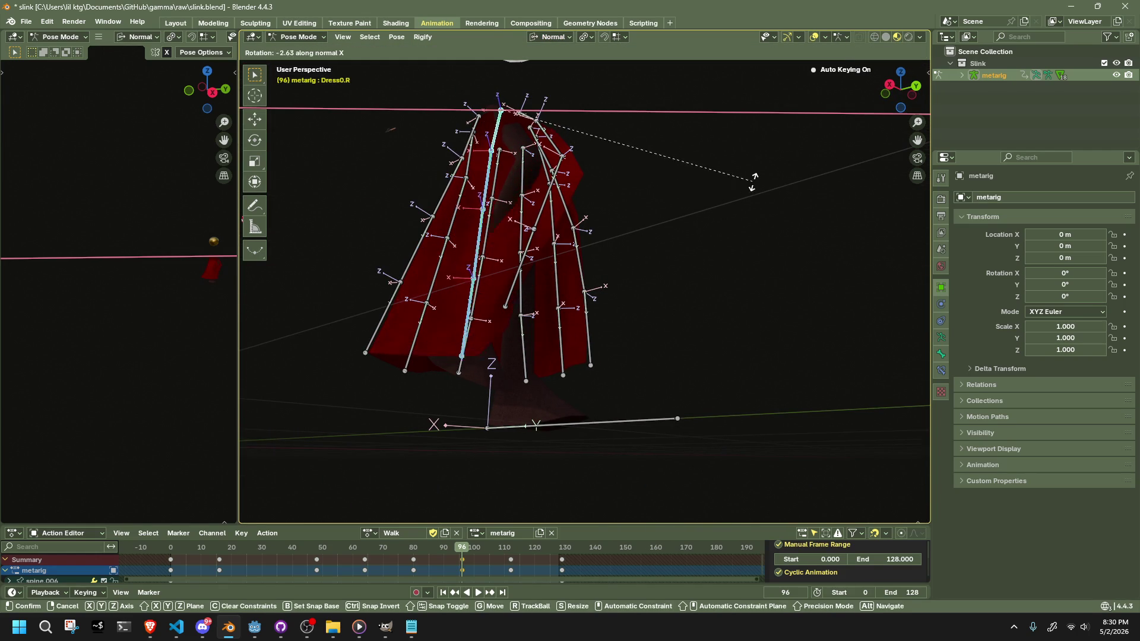
{"action": "left_click", "coordinate": [764, 163]}
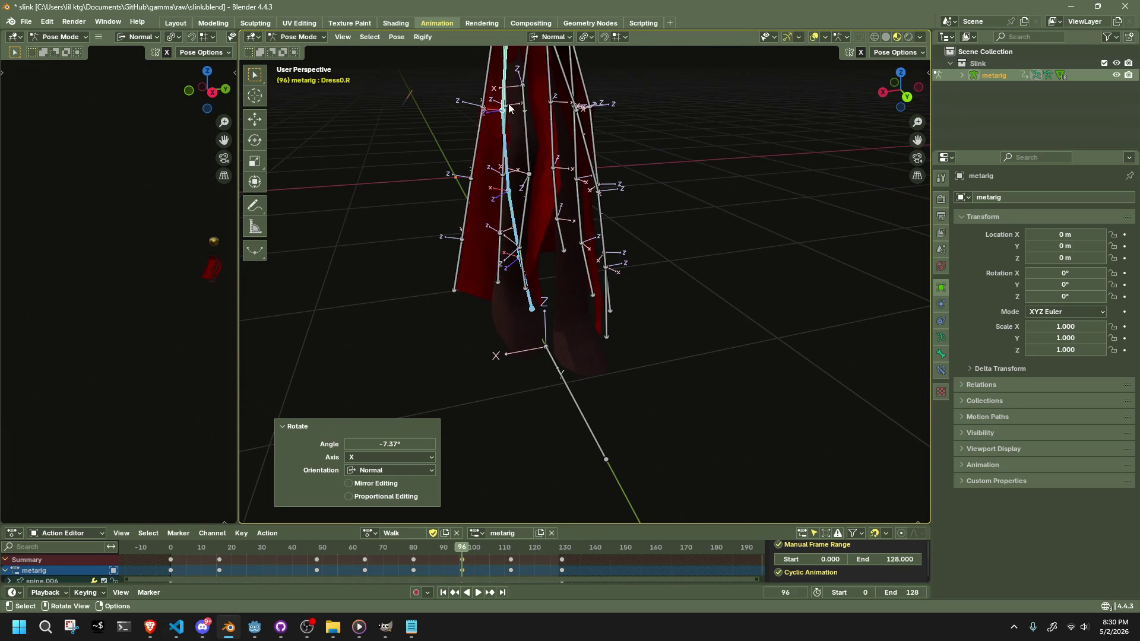
{"action": "left_click", "coordinate": [541, 102]}
{"action": "scroll", "coordinate": [658, 138], "scroll_direction": "up", "scroll_amount": 6}
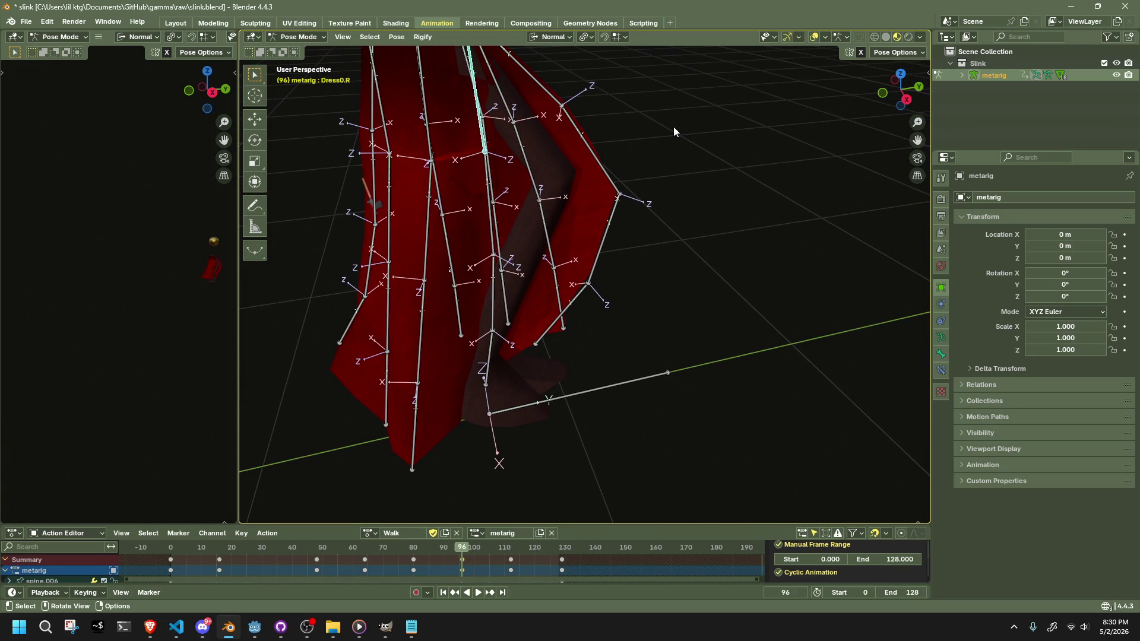
{"action": "scroll", "coordinate": [562, 162], "scroll_direction": "down", "scroll_amount": 4}
{"action": "left_click_drag", "start_coordinate": [561, 162], "coordinate": [608, 256]}
{"action": "key", "text": "r"}
{"action": "key", "text": "x"}
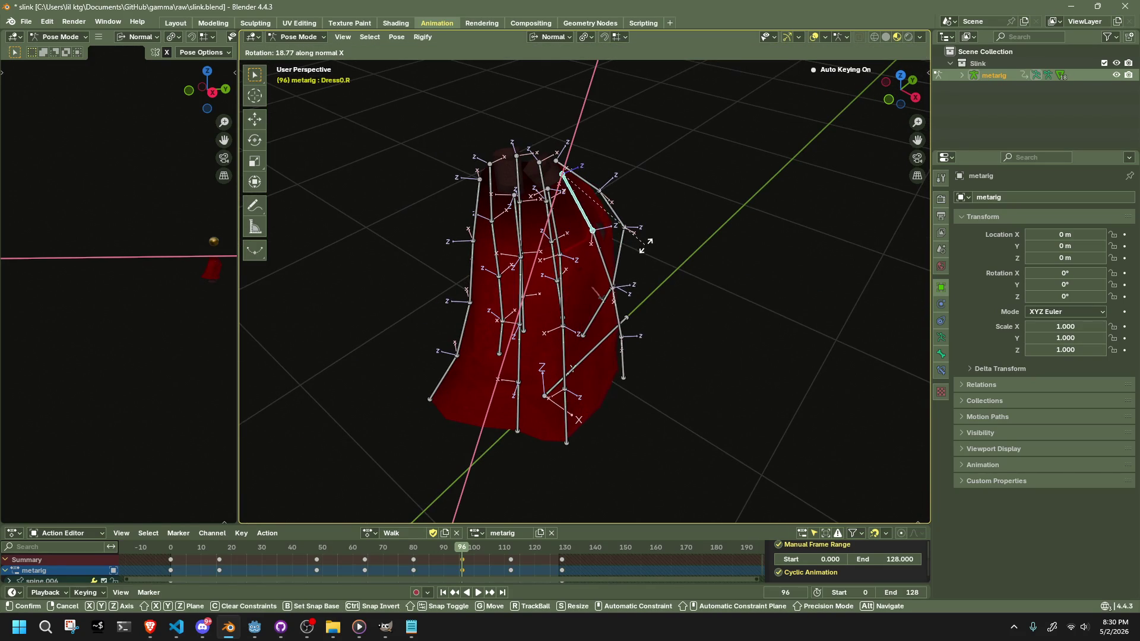
{"action": "left_click", "coordinate": [657, 350]}
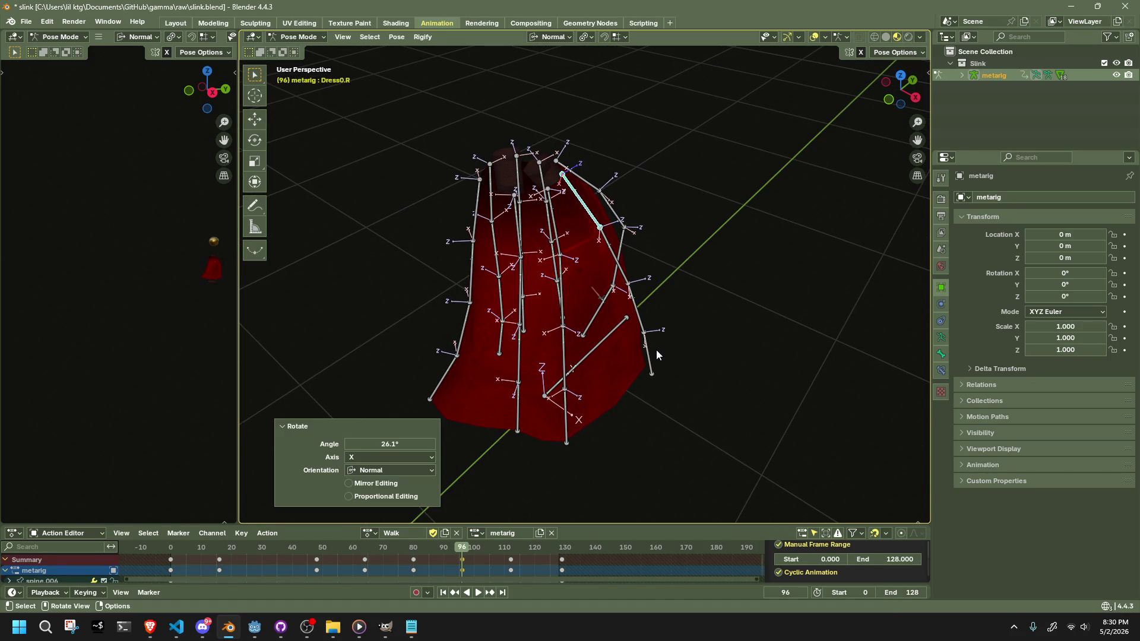
- Move Dress0.003.R and Dress1.003.R into place, then scrub frames 83–100 to review
{"action": "left_click", "coordinate": [646, 342]}
{"action": "mouse_move", "coordinate": [647, 342]}
{"action": "left_mouse_down"}
{"action": "mouse_move", "coordinate": [674, 283]}
{"action": "mouse_move", "coordinate": [466, 334]}
{"action": "mouse_move", "coordinate": [522, 362]}
{"action": "mouse_move", "coordinate": [628, 387]}
{"action": "mouse_move", "coordinate": [633, 407]}
{"action": "mouse_move", "coordinate": [644, 311]}
{"action": "mouse_move", "coordinate": [614, 371]}
{"action": "mouse_move", "coordinate": [508, 361]}
{"action": "mouse_move", "coordinate": [451, 333]}
{"action": "mouse_move", "coordinate": [537, 268]}
{"action": "mouse_move", "coordinate": [623, 247]}
{"action": "mouse_move", "coordinate": [715, 337]}
{"action": "mouse_move", "coordinate": [495, 315]}
{"action": "mouse_move", "coordinate": [438, 271]}
{"action": "mouse_move", "coordinate": [447, 280]}
{"action": "left_mouse_up"}
{"action": "key", "text": "g"}
{"action": "left_click", "coordinate": [581, 289]}
{"action": "key", "text": "g"}
{"action": "left_click", "coordinate": [639, 312]}
{"action": "left_click", "coordinate": [444, 326]}
{"action": "key", "text": "g"}
{"action": "left_click", "coordinate": [448, 325]}
{"action": "mouse_move", "coordinate": [463, 553]}
{"action": "left_mouse_down"}
{"action": "mouse_move", "coordinate": [425, 547]}
{"action": "mouse_move", "coordinate": [511, 562]}
{"action": "left_mouse_up"}
- At frame 112, nudge the Dress4.003.R bone into a better position
{"action": "scroll", "coordinate": [511, 562], "scroll_direction": "up", "scroll_amount": 5}
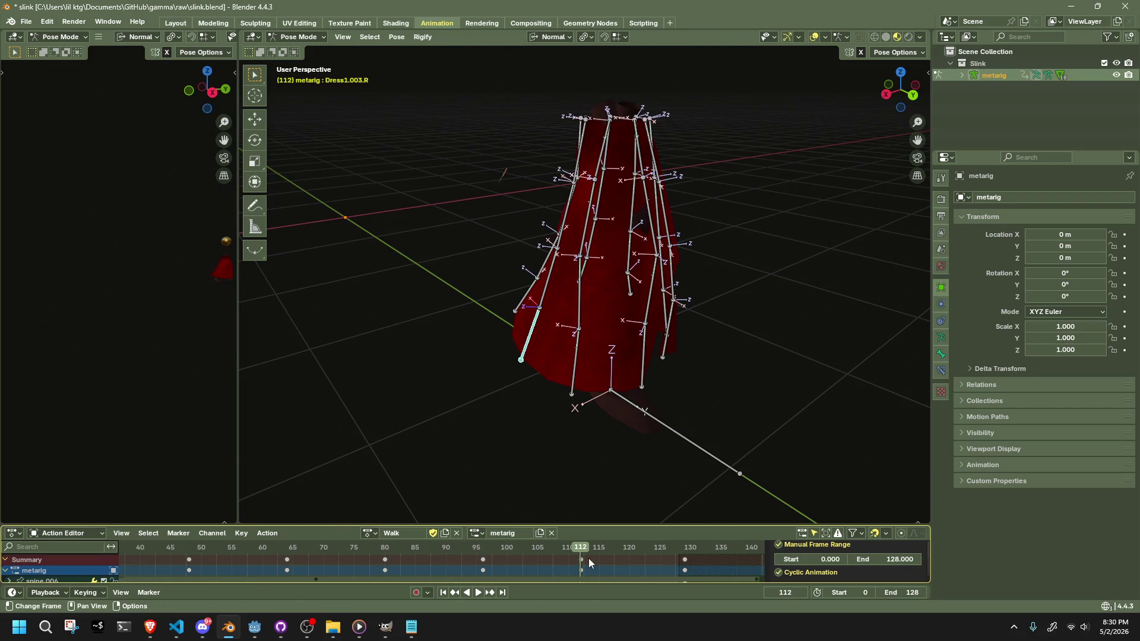
{"action": "left_click_drag", "start_coordinate": [583, 555], "coordinate": [583, 552]}
{"action": "mouse_move", "coordinate": [624, 469]}
{"action": "left_mouse_down"}
{"action": "mouse_move", "coordinate": [650, 425]}
{"action": "mouse_move", "coordinate": [679, 429]}
{"action": "left_mouse_up"}
{"action": "left_click", "coordinate": [699, 337]}
{"action": "mouse_move", "coordinate": [699, 337]}
{"action": "left_mouse_down"}
{"action": "mouse_move", "coordinate": [709, 287]}
{"action": "mouse_move", "coordinate": [498, 305]}
{"action": "mouse_move", "coordinate": [596, 546]}
{"action": "mouse_move", "coordinate": [681, 555]}
{"action": "left_mouse_up"}
{"action": "key", "text": "g"}
{"action": "left_click", "coordinate": [712, 281]}
{"action": "left_click", "coordinate": [502, 304]}
- Select and hide all bones, then play the Walk animation while orbiting the character
{"action": "scroll", "coordinate": [621, 435], "scroll_direction": "down", "scroll_amount": 5}
{"action": "key", "text": "a"}
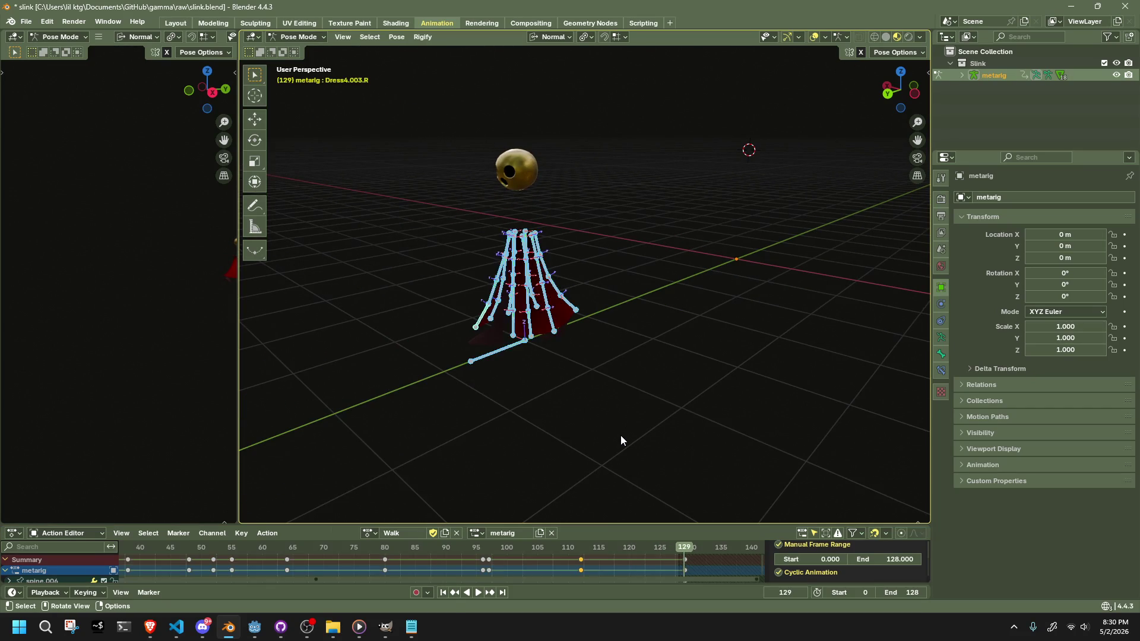
{"action": "key", "text": "h"}
{"action": "key", "text": "space"}
{"action": "key", "text": "space"}
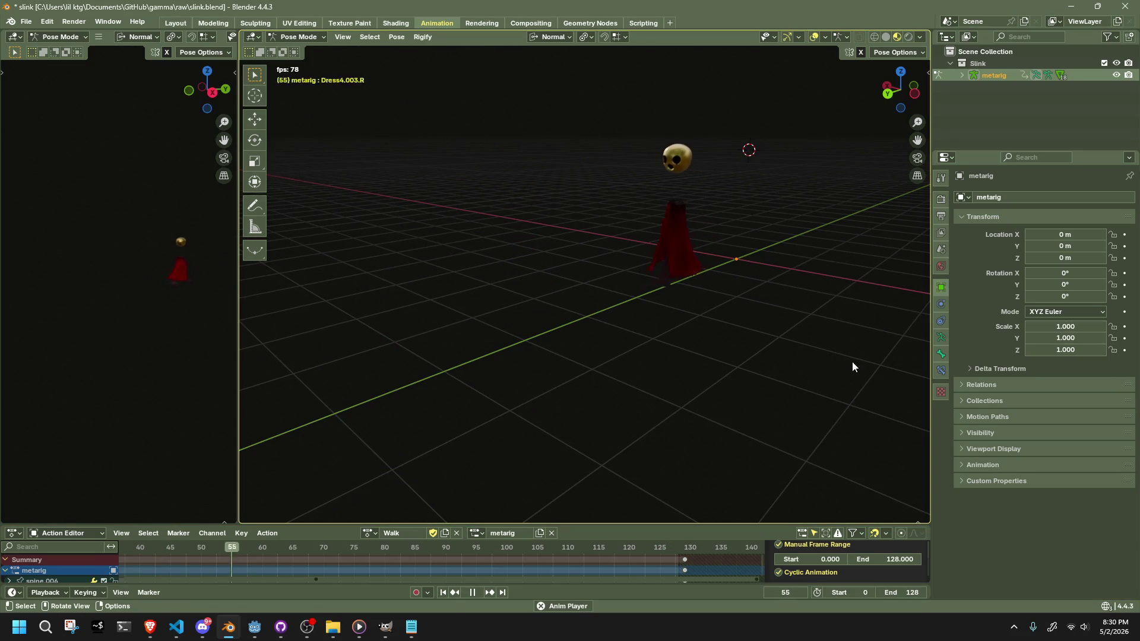
{"action": "mouse_move", "coordinate": [836, 362]}
{"action": "left_mouse_down"}
{"action": "mouse_move", "coordinate": [639, 347]}
{"action": "mouse_move", "coordinate": [732, 348]}
{"action": "mouse_move", "coordinate": [775, 335]}
{"action": "mouse_move", "coordinate": [681, 349]}
{"action": "mouse_move", "coordinate": [468, 321]}
{"action": "mouse_move", "coordinate": [444, 338]}
{"action": "left_mouse_up"}
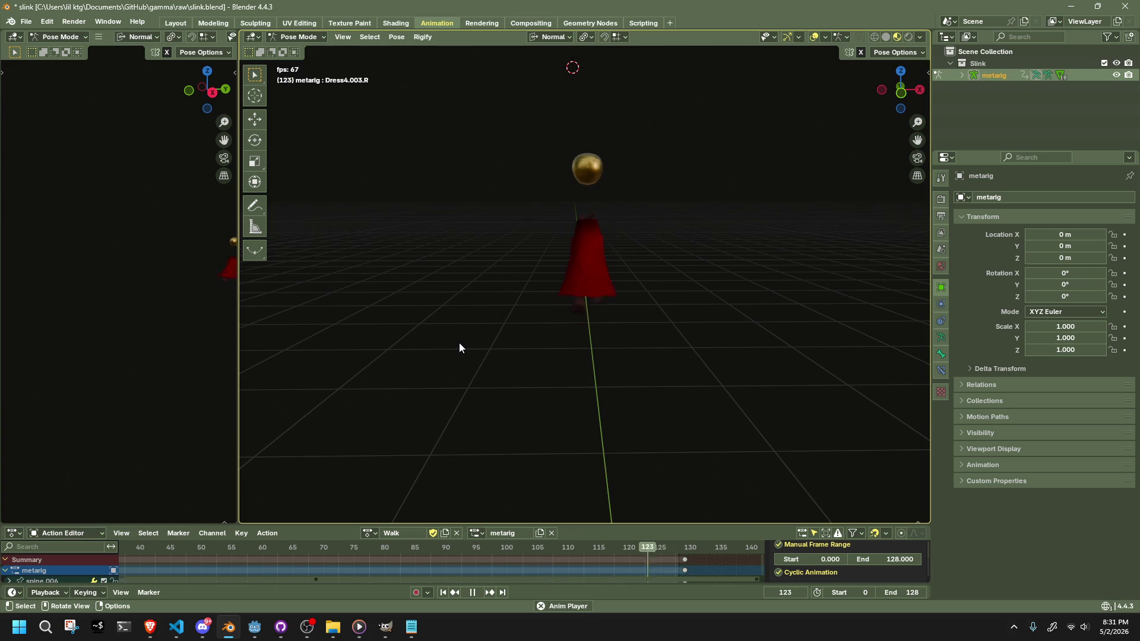
{"action": "scroll", "coordinate": [460, 343], "scroll_direction": "up", "scroll_amount": 3}
{"action": "key", "text": "space"}
- Reselect all bones, replay Walk, stop at frame 52, and scrub back to around frame 38
{"action": "mouse_move", "coordinate": [473, 346]}
{"action": "left_mouse_down"}
{"action": "mouse_move", "coordinate": [569, 355]}
{"action": "mouse_move", "coordinate": [522, 393]}
{"action": "left_mouse_up"}
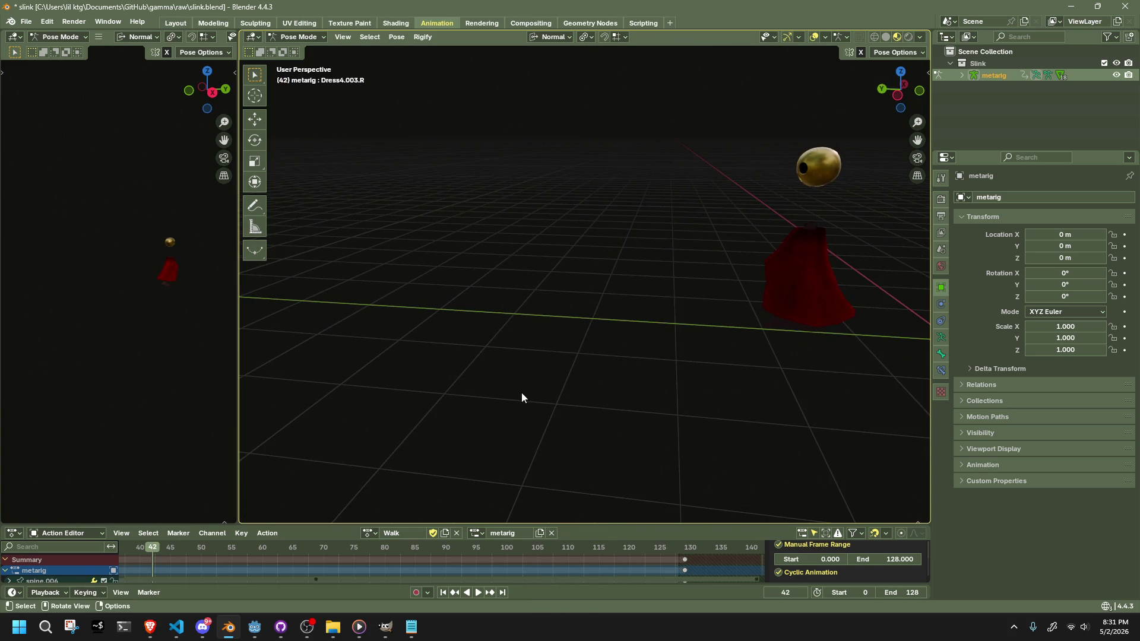
{"action": "key", "text": "ctrl+z"}
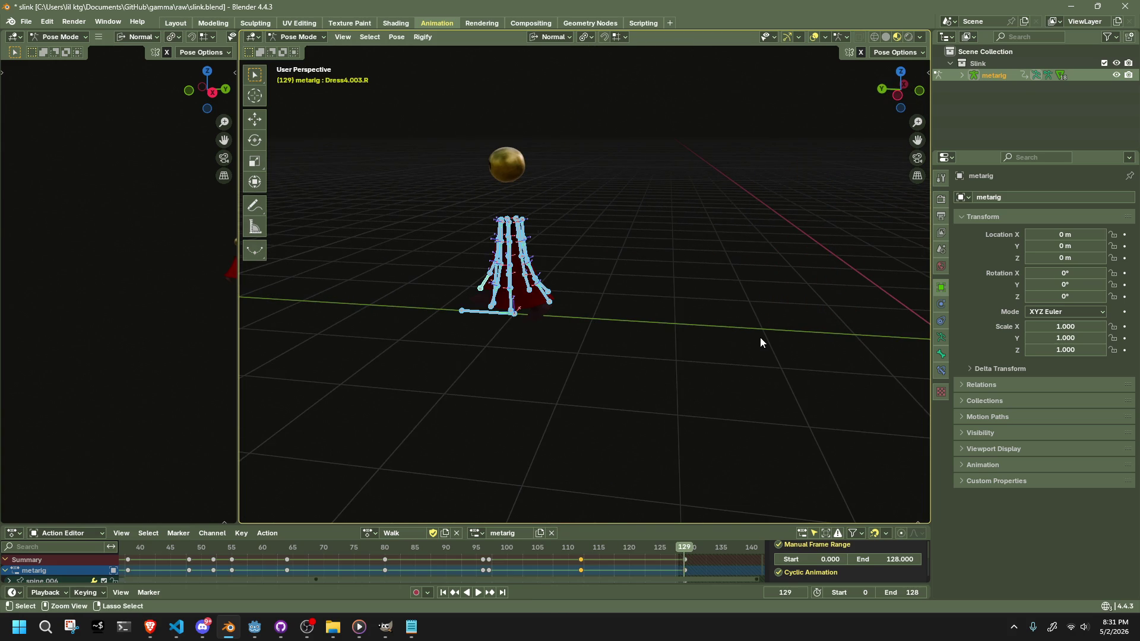
{"action": "key", "text": "ctrl+z"}
{"action": "key", "text": "ctrl+z"}
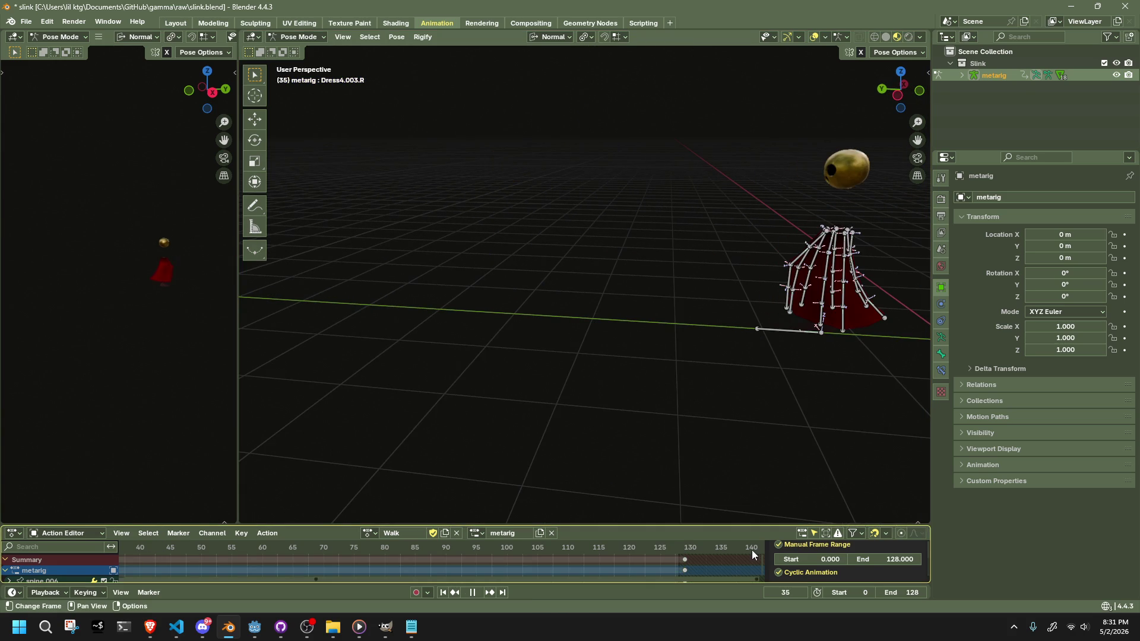
{"action": "key", "text": "ctrl+shift+z"}
{"action": "left_click_drag", "start_coordinate": [466, 448], "coordinate": [337, 507]}
{"action": "scroll", "coordinate": [223, 557], "scroll_direction": "down", "scroll_amount": 3}
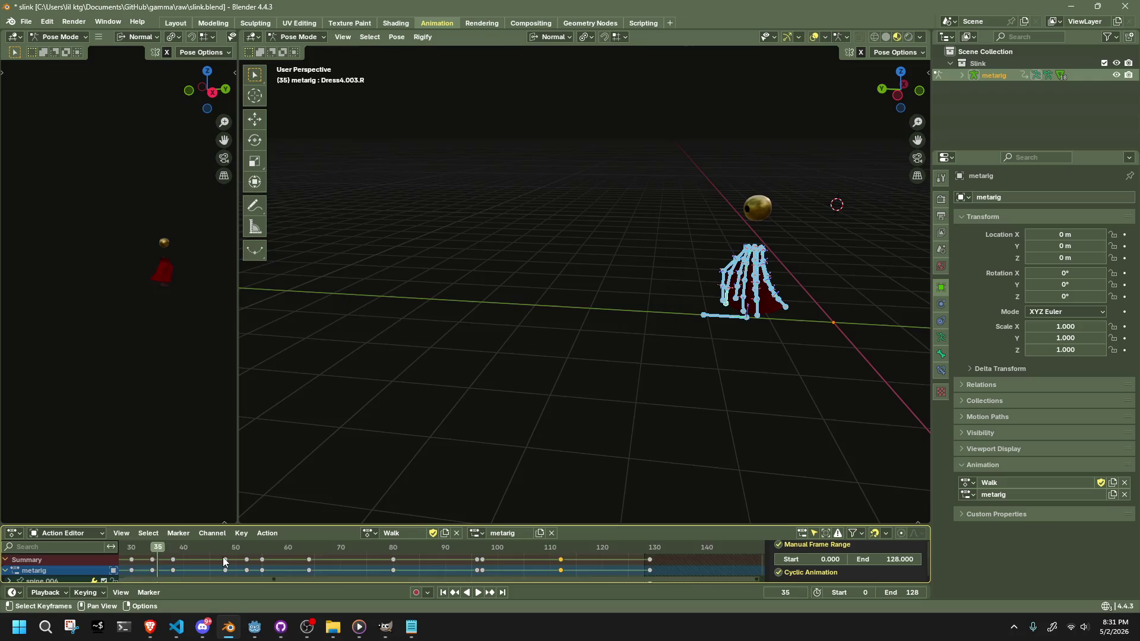
{"action": "scroll", "coordinate": [224, 561], "scroll_direction": "down", "scroll_amount": 2}
{"action": "key", "text": "space"}
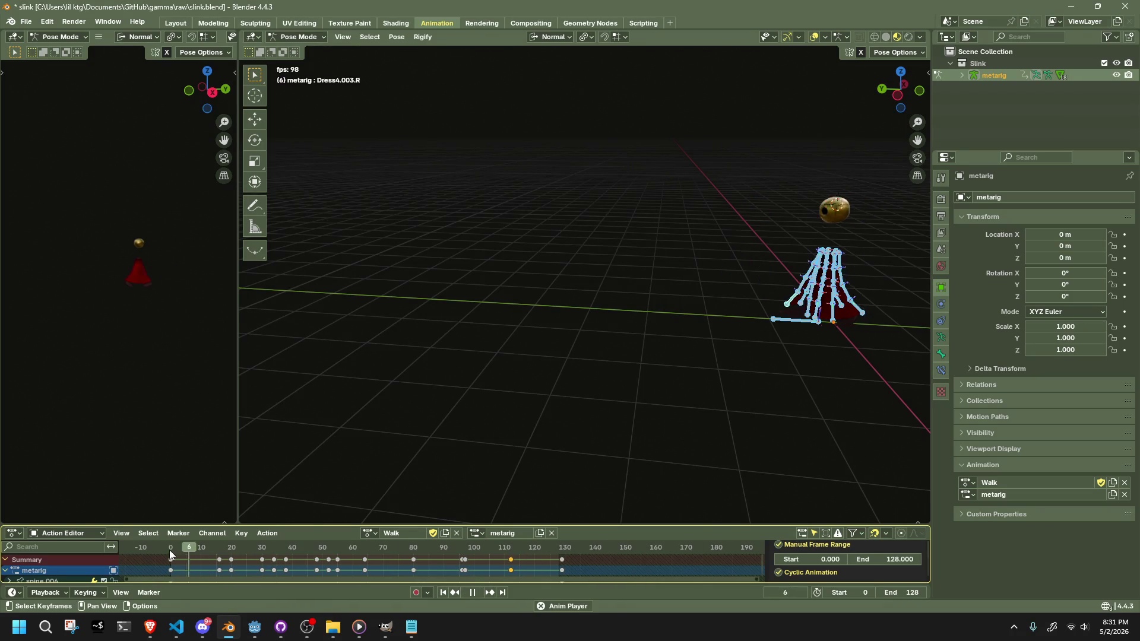
{"action": "scroll", "coordinate": [654, 338], "scroll_direction": "up", "scroll_amount": 4}
{"action": "scroll", "coordinate": [594, 333], "scroll_direction": "down", "scroll_amount": 2}
{"action": "key", "text": "space"}
{"action": "mouse_move", "coordinate": [262, 550]}
{"action": "left_mouse_down"}
{"action": "mouse_move", "coordinate": [340, 539]}
{"action": "mouse_move", "coordinate": [319, 543]}
{"action": "mouse_move", "coordinate": [330, 547]}
{"action": "mouse_move", "coordinate": [635, 393]}
{"action": "mouse_move", "coordinate": [715, 383]}
{"action": "mouse_move", "coordinate": [803, 391]}
{"action": "left_mouse_up"}
- Select all bones and scrub to frames 64 and 60, orbiting around the skirt rig
{"action": "scroll", "coordinate": [628, 296], "scroll_direction": "up", "scroll_amount": 5}
{"action": "mouse_move", "coordinate": [628, 296]}
{"action": "left_mouse_down"}
{"action": "mouse_move", "coordinate": [578, 310]}
{"action": "mouse_move", "coordinate": [408, 315]}
{"action": "mouse_move", "coordinate": [665, 370]}
{"action": "left_mouse_up"}
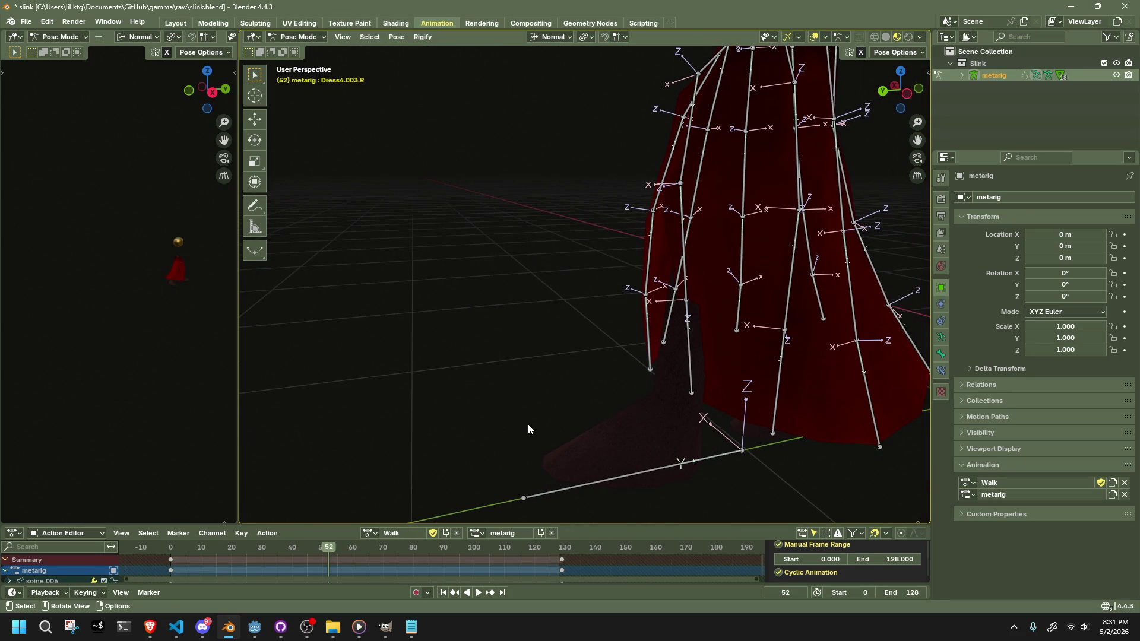
{"action": "key", "text": "a"}
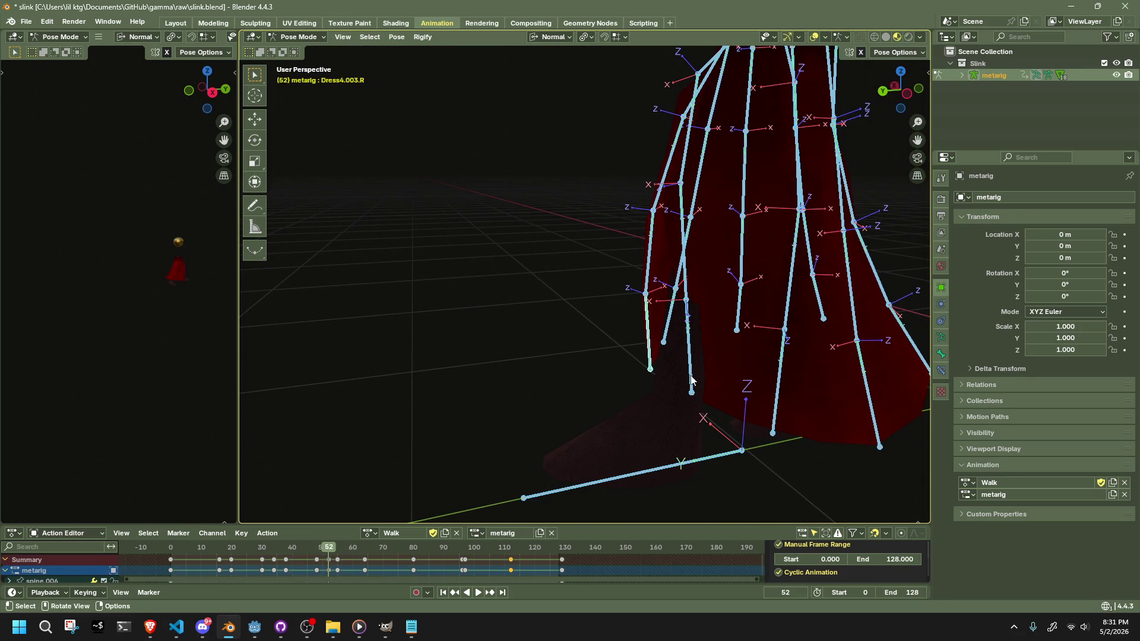
{"action": "left_click", "coordinate": [691, 380]}
{"action": "key", "text": "a"}
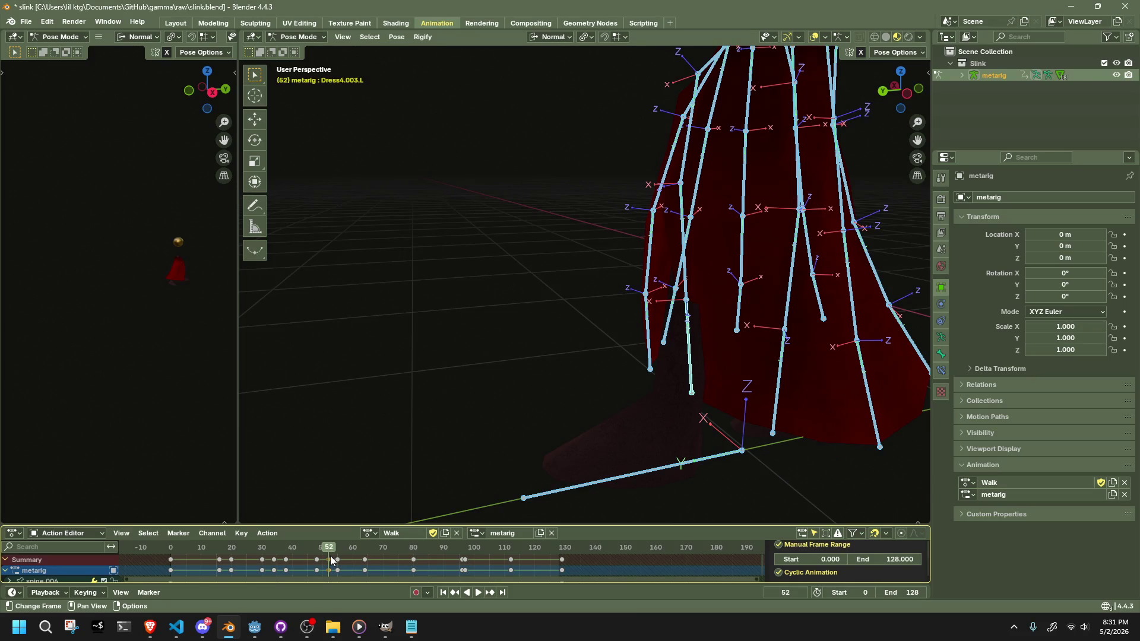
{"action": "left_click_drag", "start_coordinate": [653, 380], "coordinate": [801, 392]}
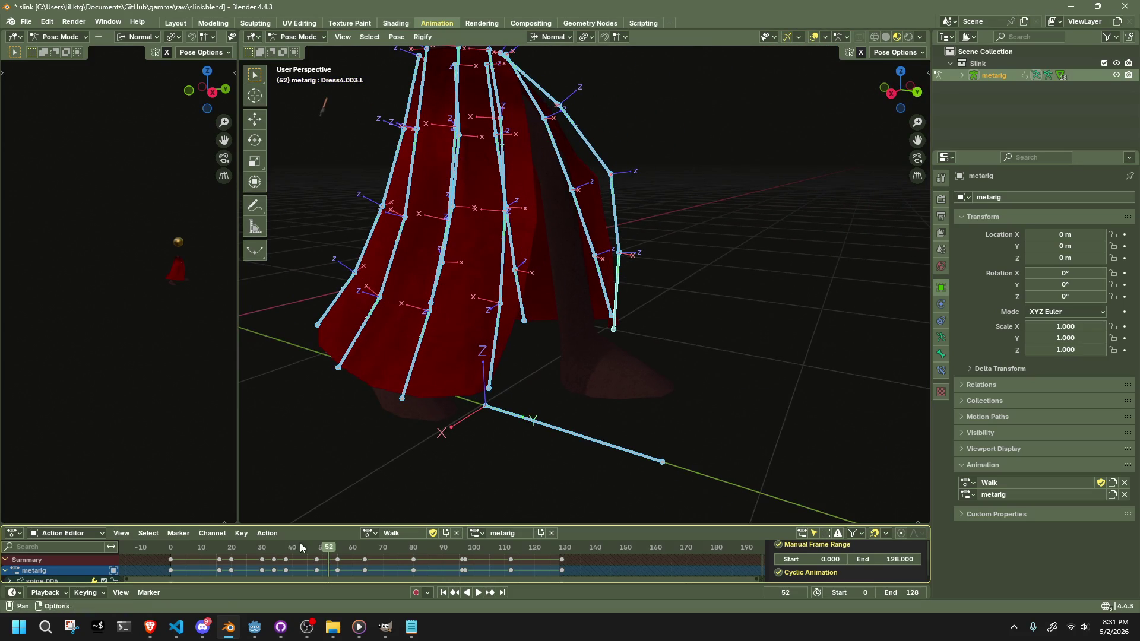
{"action": "left_click_drag", "start_coordinate": [269, 548], "coordinate": [365, 550]}
{"action": "mouse_move", "coordinate": [617, 380]}
{"action": "left_mouse_down"}
{"action": "mouse_move", "coordinate": [404, 413]}
{"action": "mouse_move", "coordinate": [367, 525]}
{"action": "left_mouse_up"}
{"action": "left_click", "coordinate": [354, 553]}
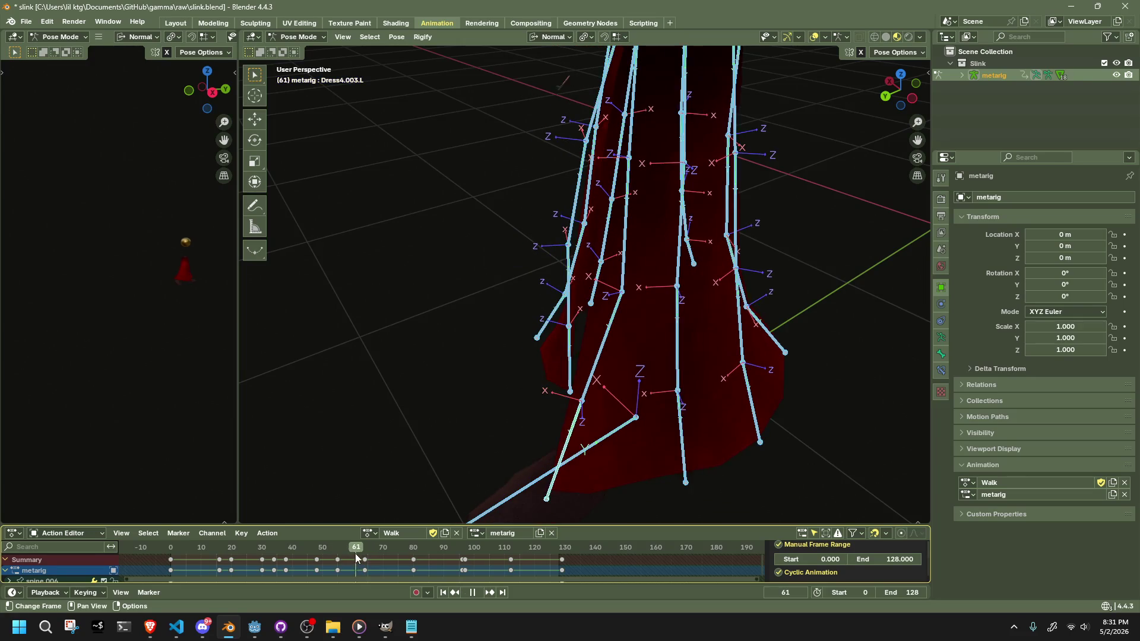
{"action": "scroll", "coordinate": [581, 388], "scroll_direction": "down", "scroll_amount": 4}
{"action": "left_click_drag", "start_coordinate": [582, 388], "coordinate": [689, 337]}
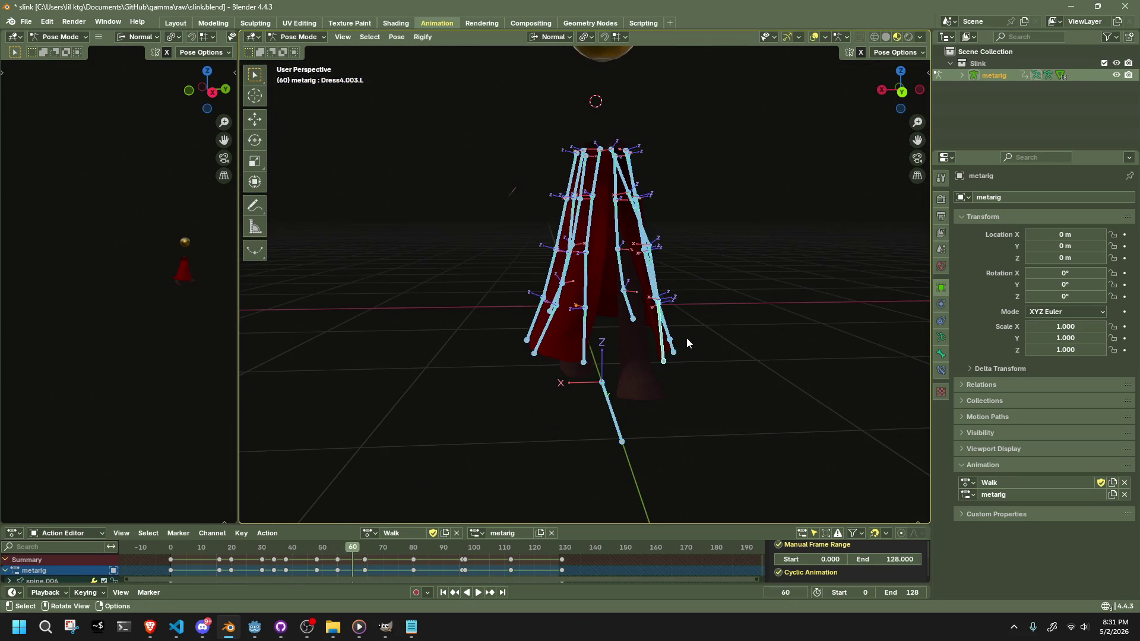
- Play the walk with bones hidden, then unhide them and replay frames 64–75
{"action": "key", "text": "h"}
{"action": "key", "text": "space"}
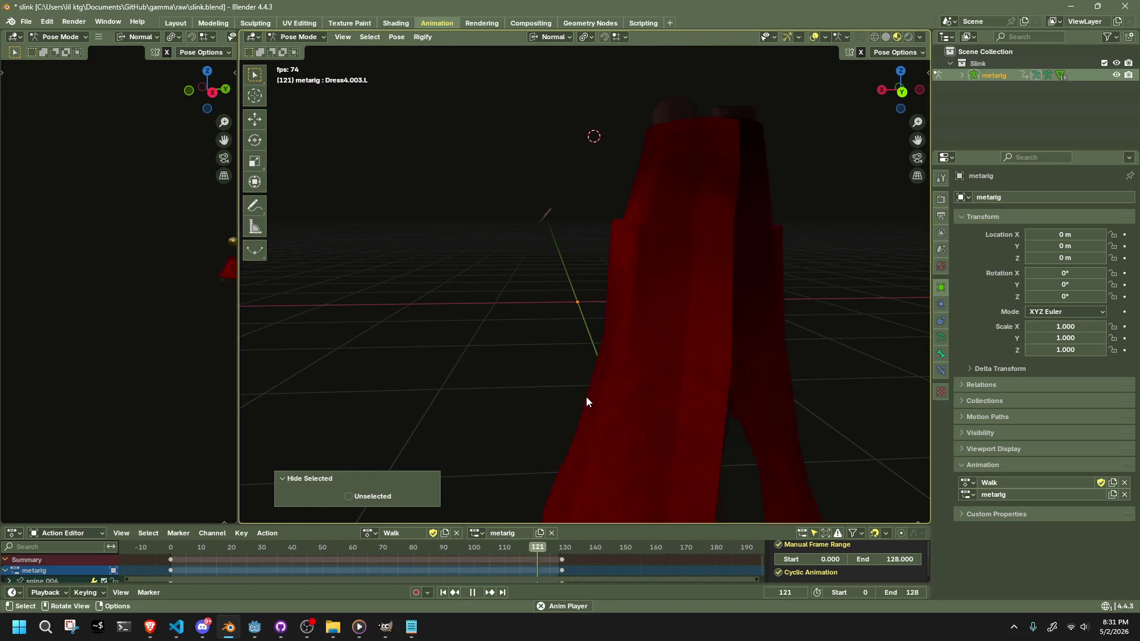
{"action": "key", "text": "space"}
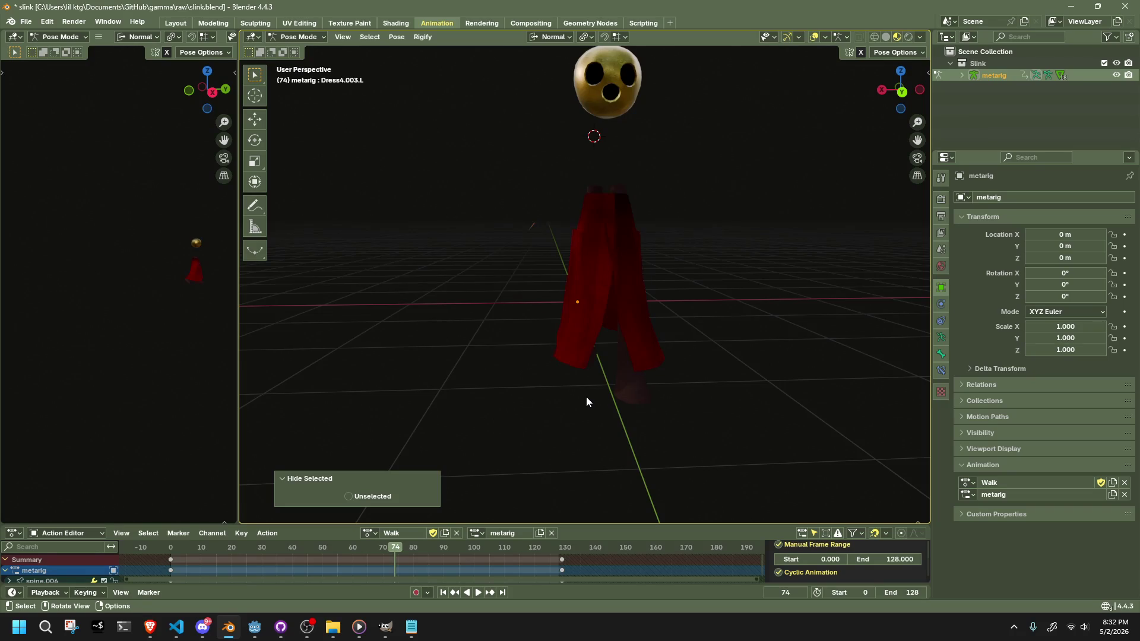
{"action": "key", "text": "alt+h"}
{"action": "key", "text": "space"}
{"action": "left_click", "coordinate": [366, 547]}
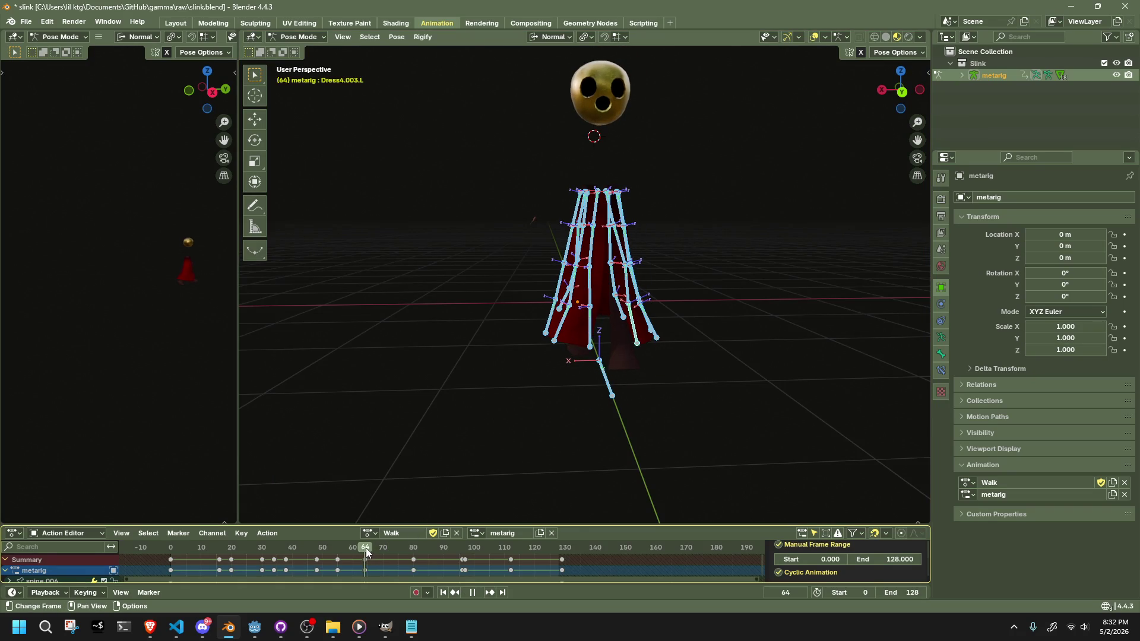
{"action": "left_click_drag", "start_coordinate": [381, 550], "coordinate": [398, 551]}
{"action": "key", "text": "space"}
{"action": "scroll", "coordinate": [466, 461], "scroll_direction": "down", "scroll_amount": 3}
{"action": "scroll", "coordinate": [405, 572], "scroll_direction": "up", "scroll_amount": 3}
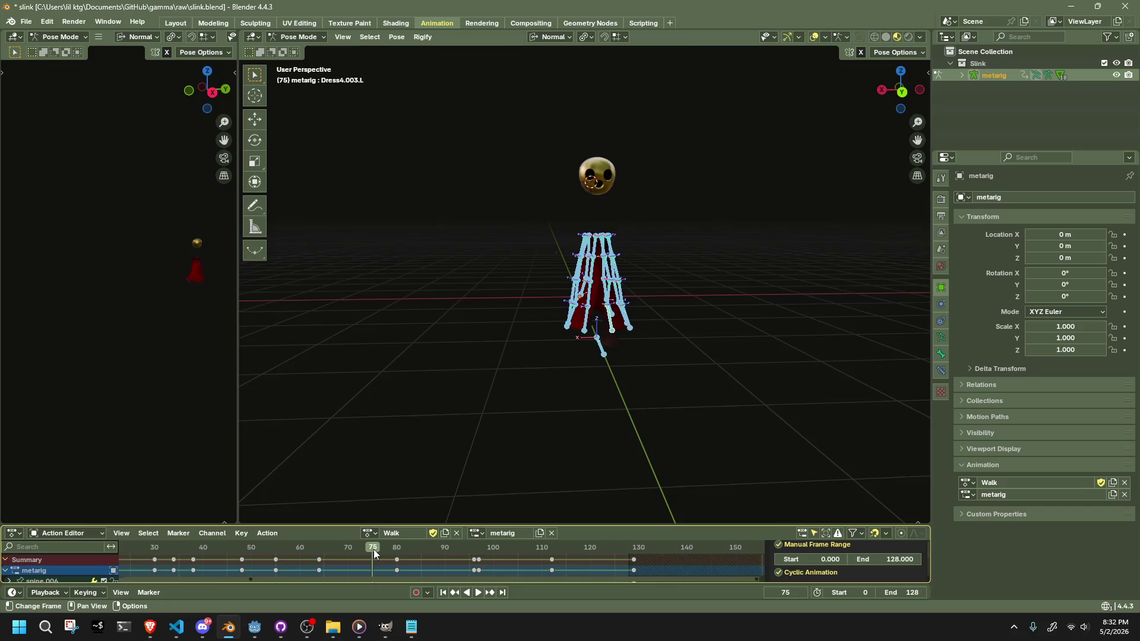
{"action": "scroll", "coordinate": [553, 416], "scroll_direction": "up", "scroll_amount": 5}
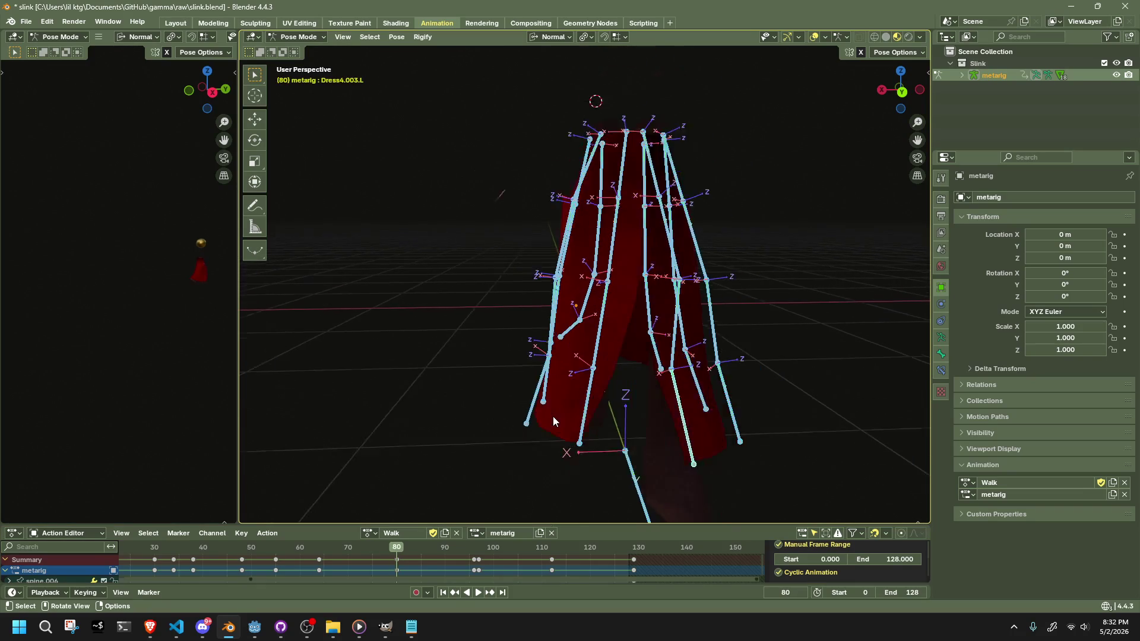
- Check the dress rig at frames 70 and 80 from lower, closer angles
{"action": "left_click", "coordinate": [320, 552]}
{"action": "key", "text": "space"}
{"action": "mouse_move", "coordinate": [564, 451]}
{"action": "left_mouse_down"}
{"action": "mouse_move", "coordinate": [626, 401]}
{"action": "mouse_move", "coordinate": [674, 406]}
{"action": "mouse_move", "coordinate": [567, 440]}
{"action": "left_mouse_up"}
{"action": "left_click", "coordinate": [349, 551]}
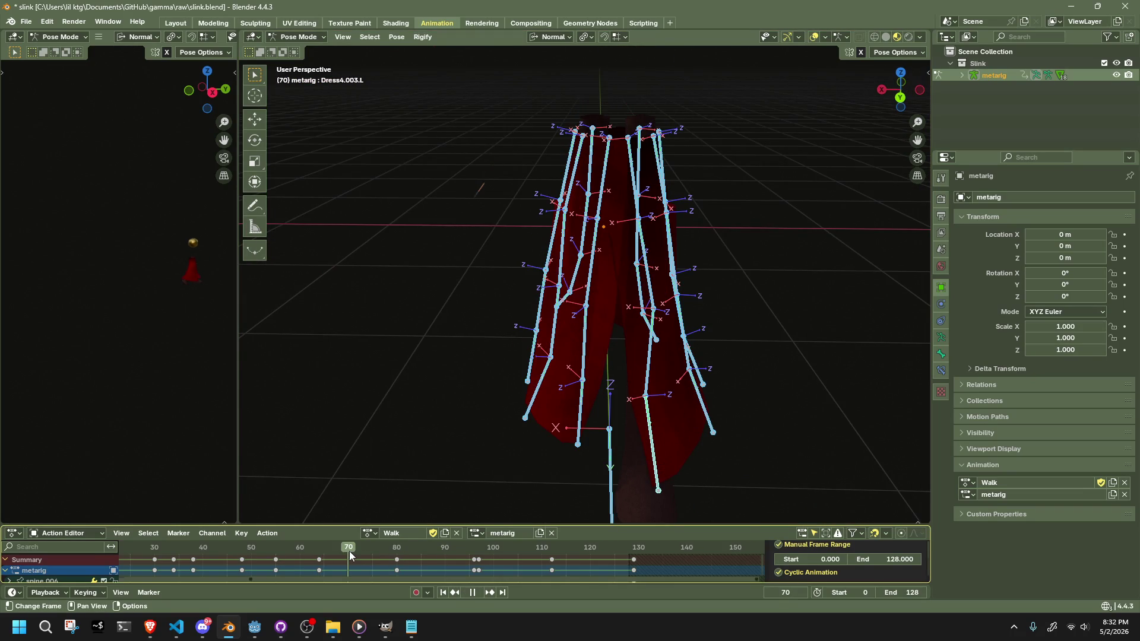
{"action": "left_click_drag", "start_coordinate": [627, 407], "coordinate": [511, 486]}
{"action": "left_click", "coordinate": [397, 551]}
{"action": "mouse_move", "coordinate": [439, 511]}
{"action": "left_mouse_down"}
{"action": "mouse_move", "coordinate": [488, 476]}
{"action": "mouse_move", "coordinate": [680, 404]}
{"action": "mouse_move", "coordinate": [589, 436]}
{"action": "mouse_move", "coordinate": [566, 404]}
{"action": "left_mouse_up"}
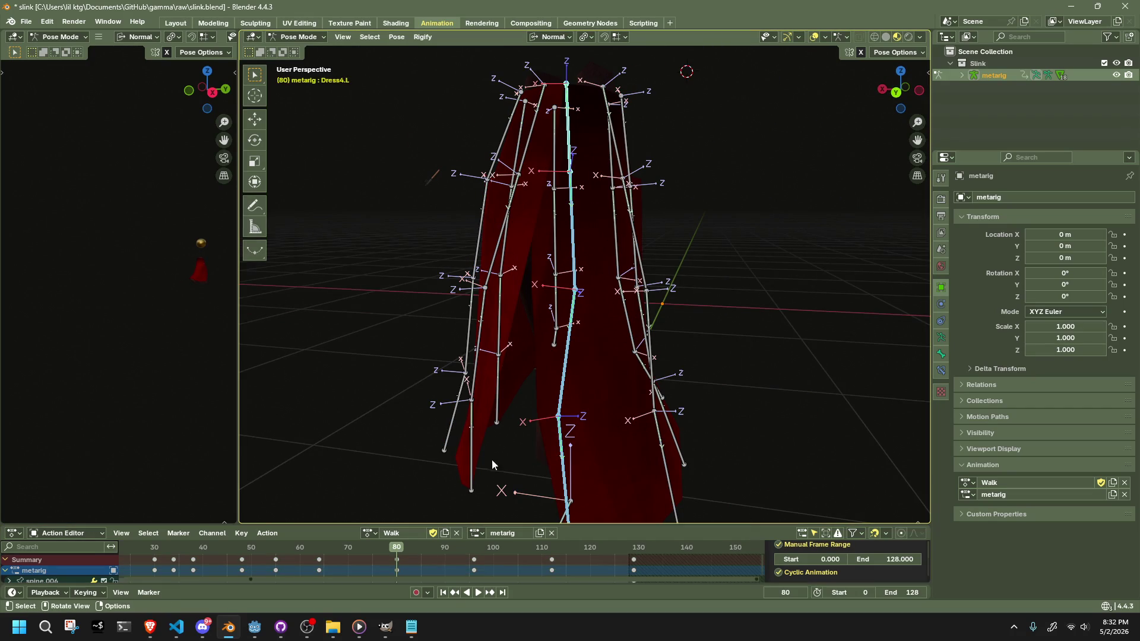
{"action": "scroll", "coordinate": [387, 557], "scroll_direction": "down", "scroll_amount": 4}
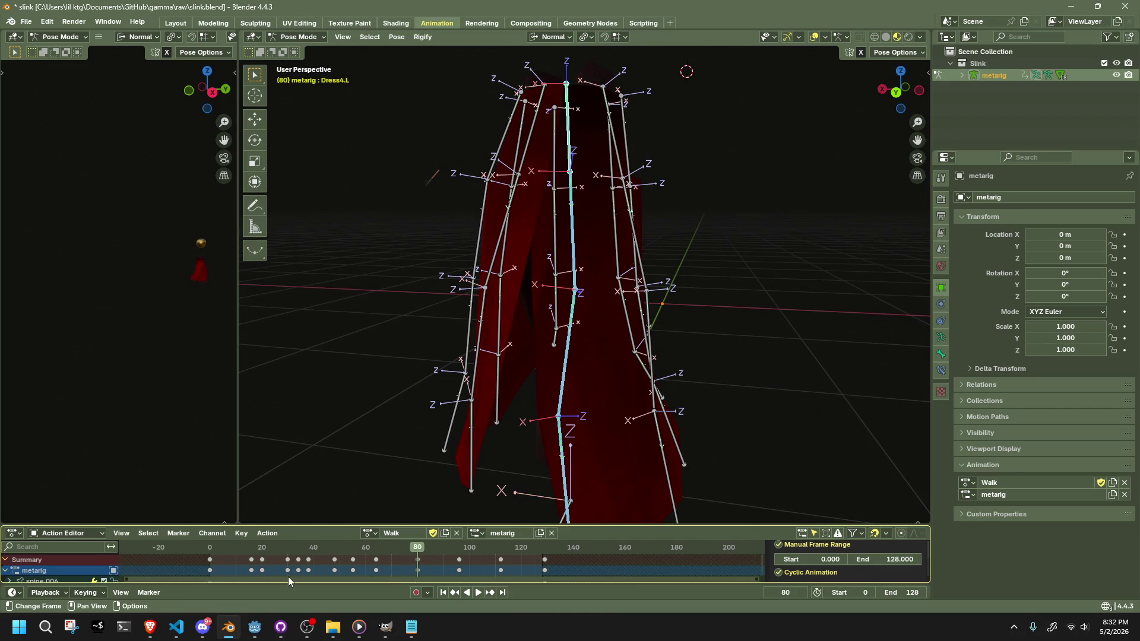
- Enlarge the Action Editor, select the frame-80 keys, toggle dress bone visibility, and stop at frame 67
{"action": "mouse_move", "coordinate": [374, 522]}
{"action": "left_mouse_down"}
{"action": "mouse_move", "coordinate": [385, 430]}
{"action": "mouse_move", "coordinate": [415, 401]}
{"action": "mouse_move", "coordinate": [595, 310]}
{"action": "mouse_move", "coordinate": [673, 320]}
{"action": "mouse_move", "coordinate": [484, 432]}
{"action": "left_mouse_up"}
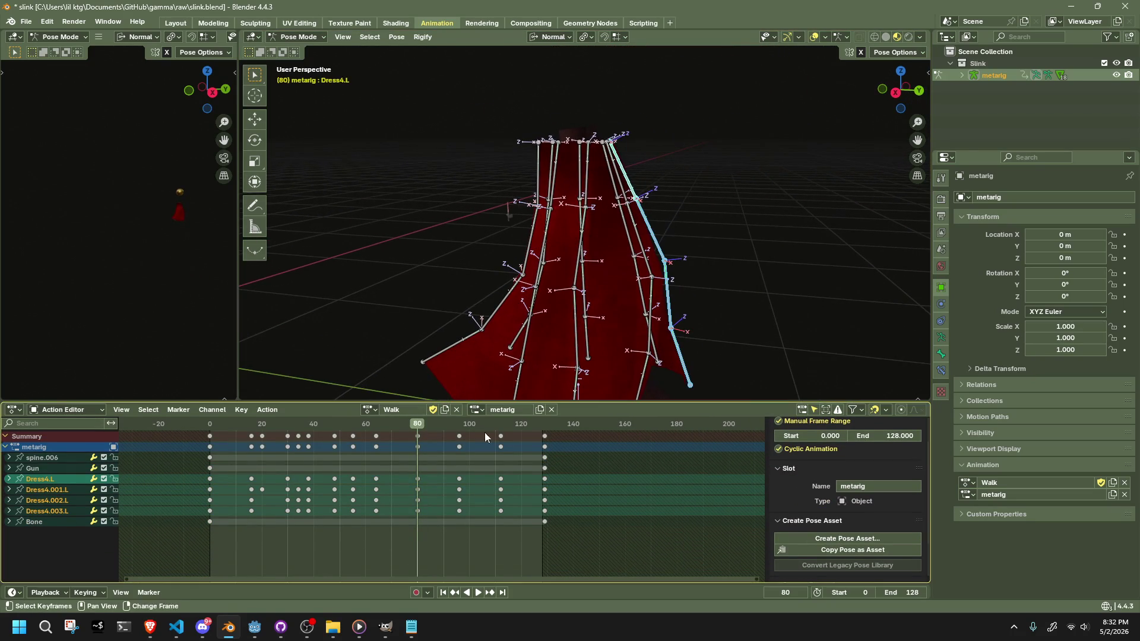
{"action": "left_click_drag", "start_coordinate": [402, 427], "coordinate": [401, 428]}
{"action": "mouse_move", "coordinate": [533, 361]}
{"action": "left_mouse_down"}
{"action": "mouse_move", "coordinate": [570, 338]}
{"action": "mouse_move", "coordinate": [437, 429]}
{"action": "mouse_move", "coordinate": [383, 423]}
{"action": "left_mouse_up"}
{"action": "key", "text": "h"}
{"action": "mouse_move", "coordinate": [473, 312]}
{"action": "left_mouse_down"}
{"action": "mouse_move", "coordinate": [420, 304]}
{"action": "mouse_move", "coordinate": [562, 355]}
{"action": "left_mouse_up"}
{"action": "key", "text": "alt+h"}
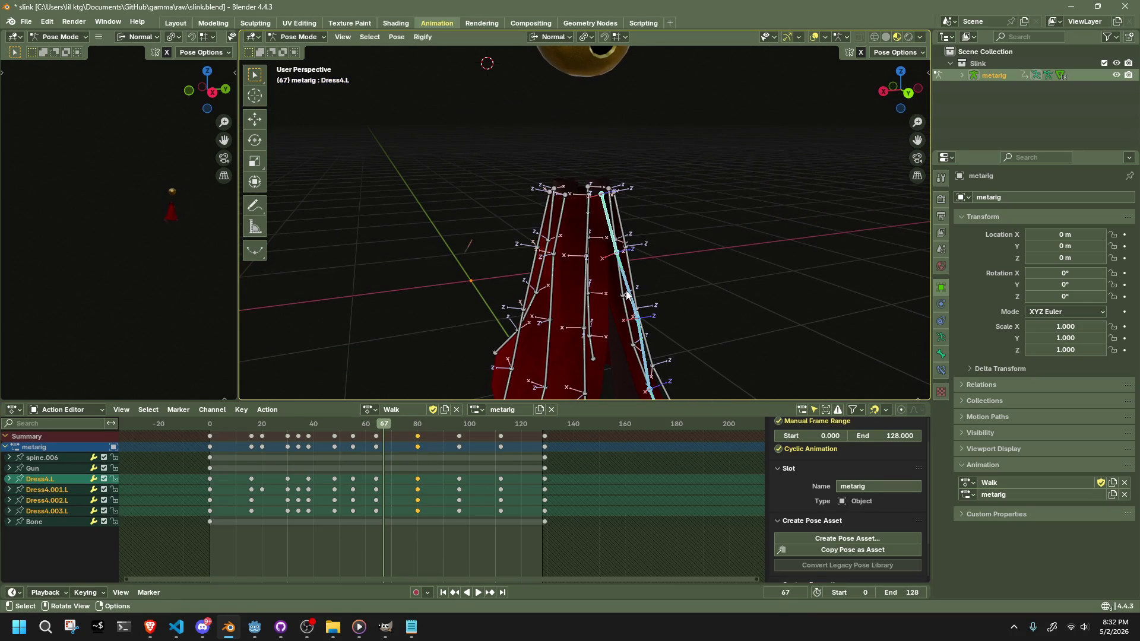
{"action": "key", "text": "h"}
{"action": "mouse_move", "coordinate": [382, 425]}
{"action": "left_mouse_down"}
{"action": "mouse_move", "coordinate": [342, 427]}
{"action": "mouse_move", "coordinate": [402, 437]}
{"action": "left_mouse_up"}
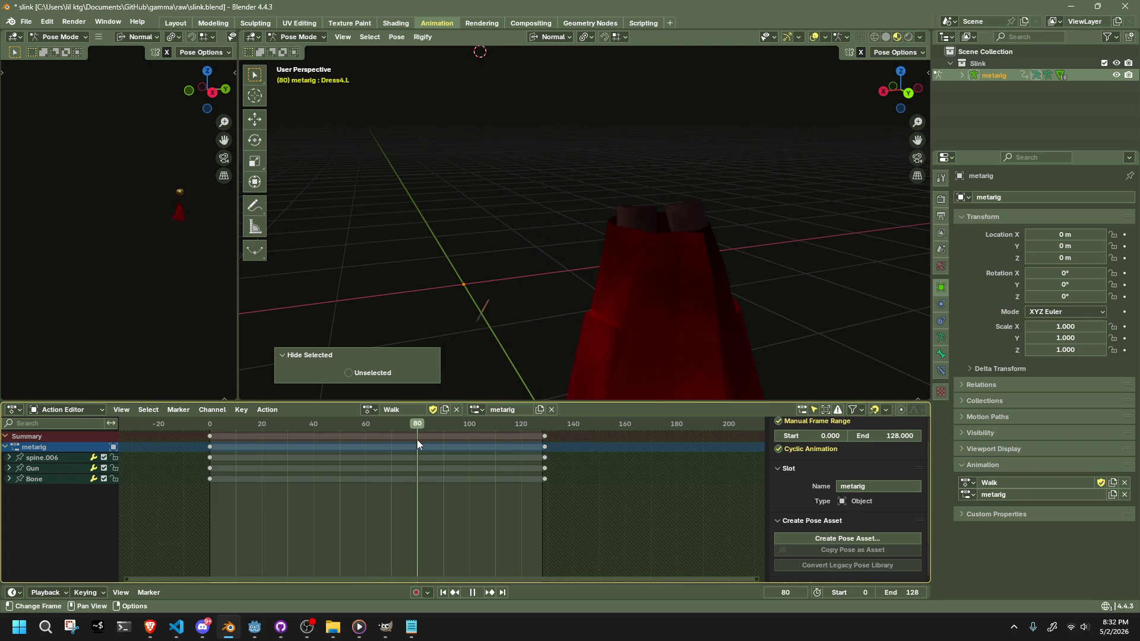
{"action": "key", "text": "space"}
{"action": "key", "text": "space"}
{"action": "mouse_move", "coordinate": [413, 428]}
{"action": "left_mouse_down"}
{"action": "mouse_move", "coordinate": [383, 426]}
{"action": "mouse_move", "coordinate": [419, 435]}
{"action": "left_mouse_up"}
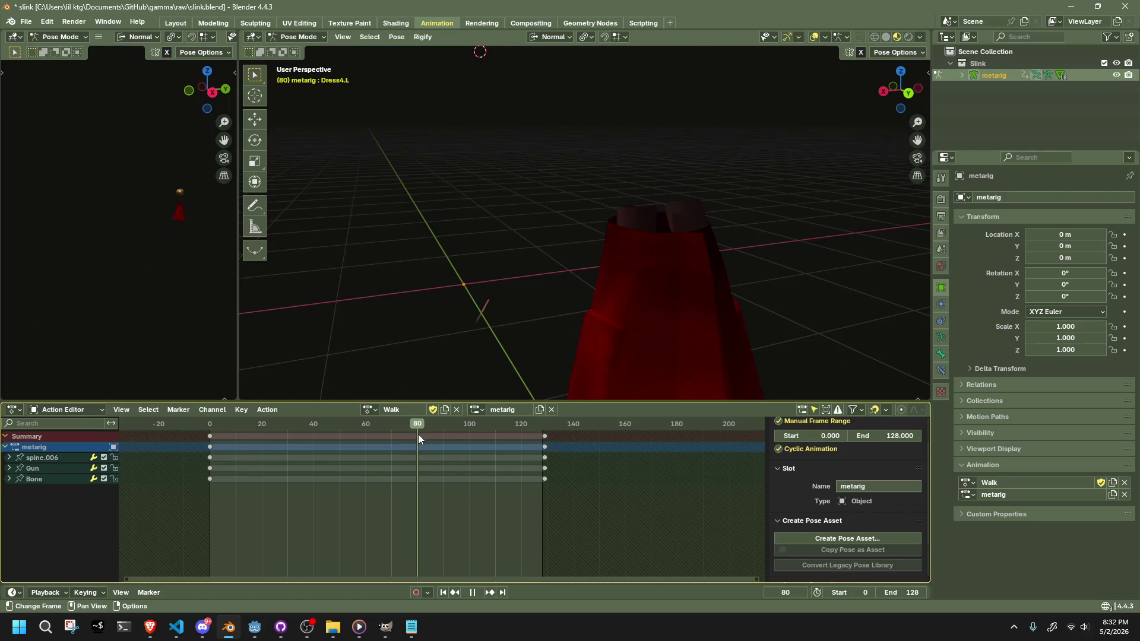
{"action": "key", "text": "Escape"}
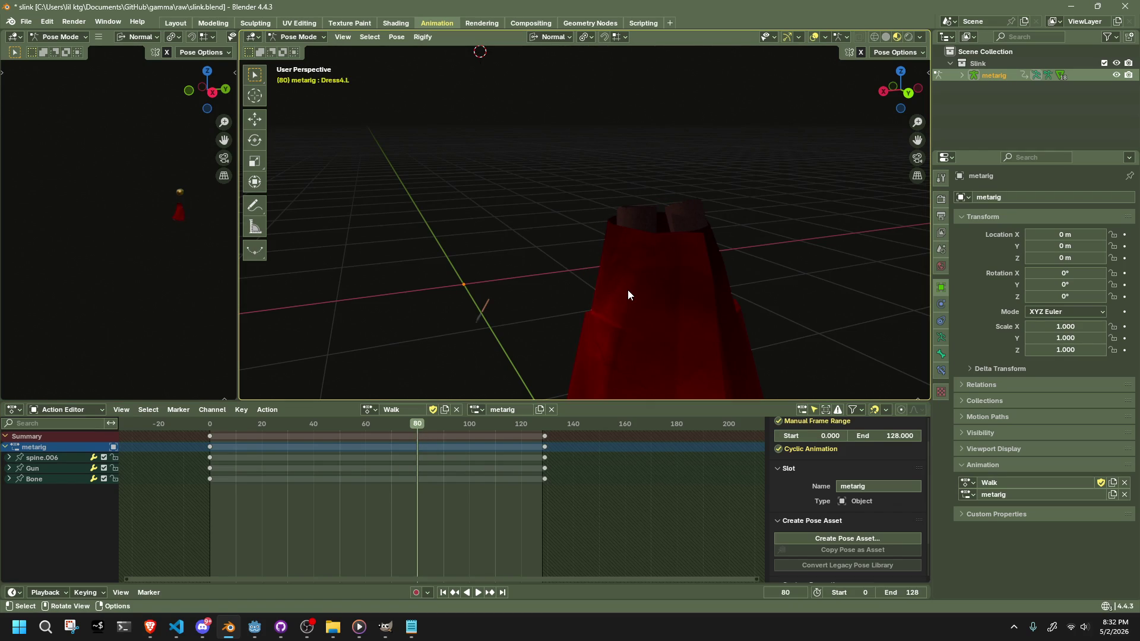
{"action": "key", "text": "alt+h"}
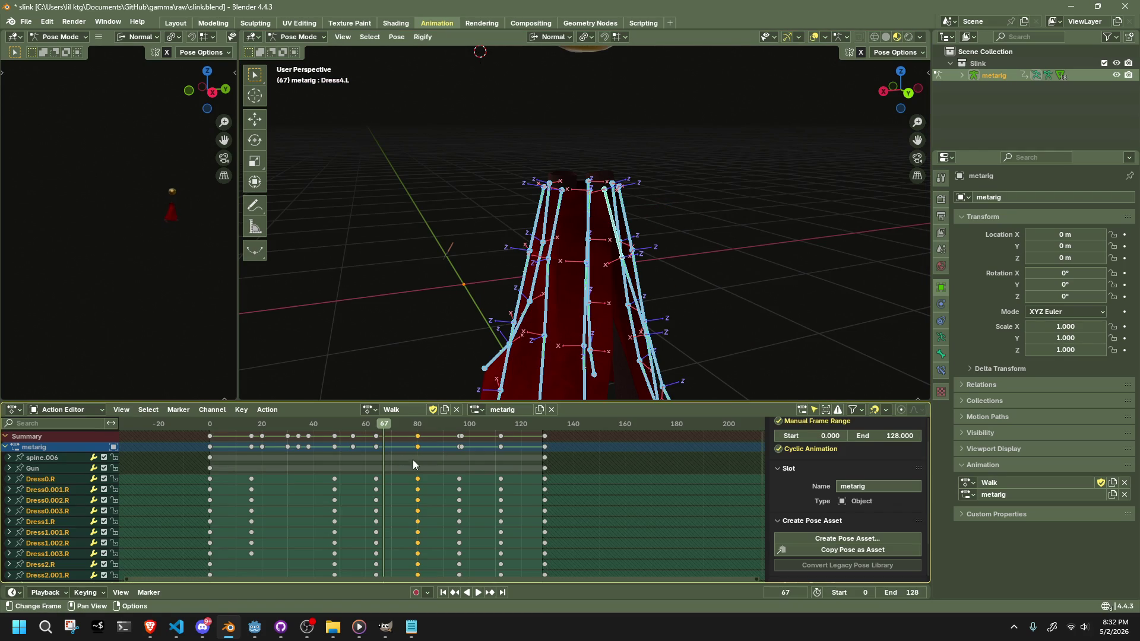
- At frame 72, select the Dress4.L through Dress4.003.L chain, trying a key shift without moving
{"action": "mouse_move", "coordinate": [379, 423]}
{"action": "left_mouse_down"}
{"action": "mouse_move", "coordinate": [365, 428]}
{"action": "mouse_move", "coordinate": [398, 434]}
{"action": "left_mouse_up"}
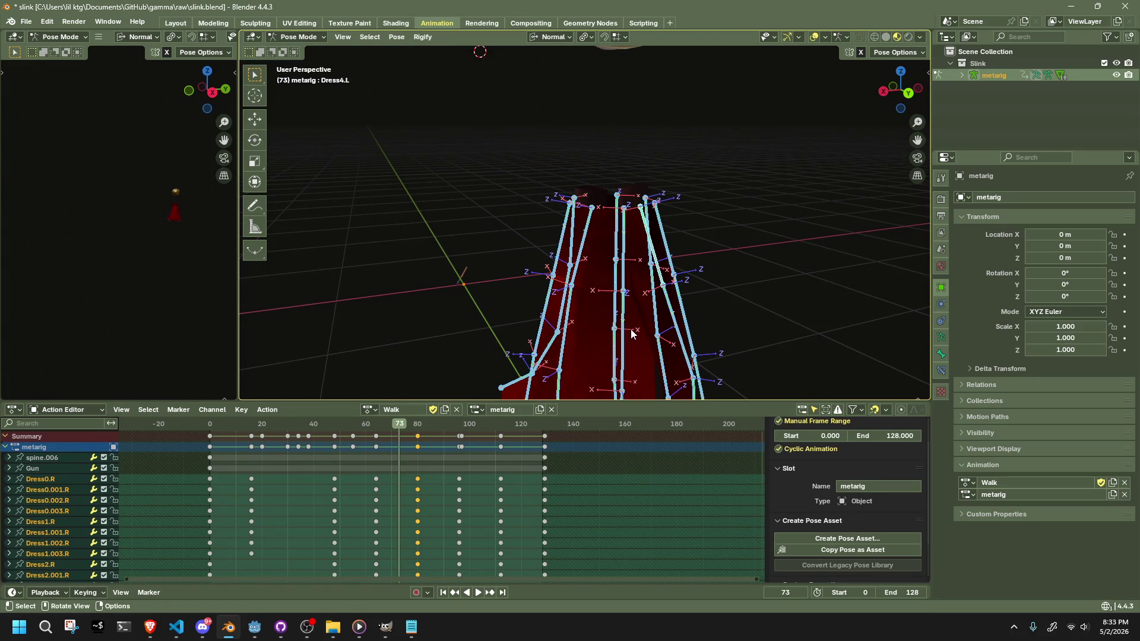
{"action": "left_click", "coordinate": [661, 295]}
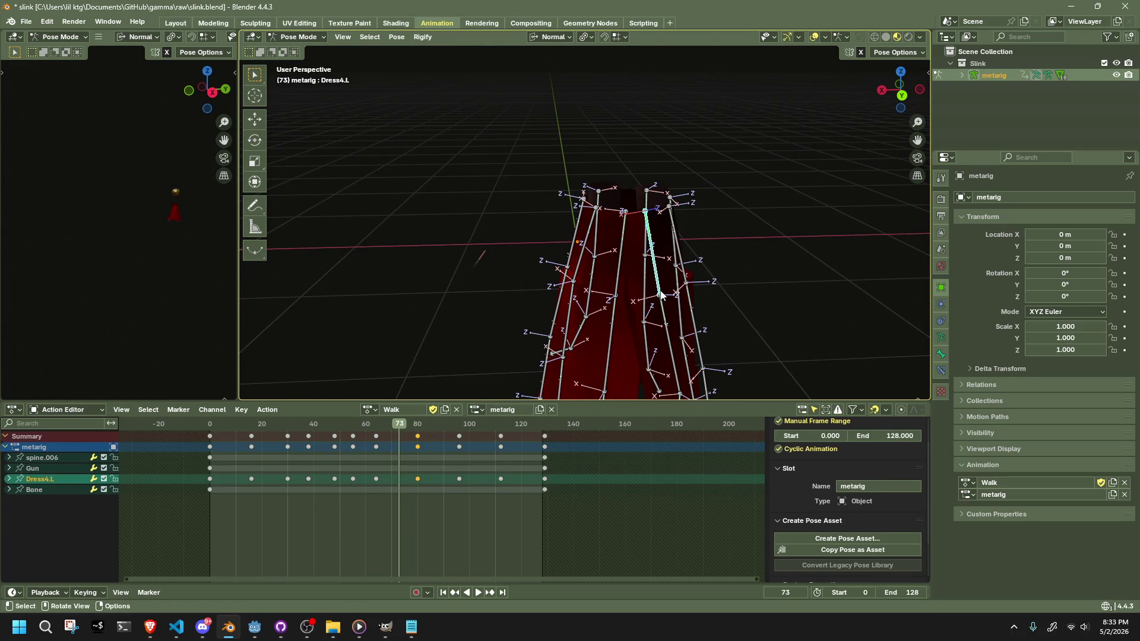
{"action": "key", "text": "l"}
{"action": "scroll", "coordinate": [661, 295], "scroll_direction": "up", "scroll_amount": 3}
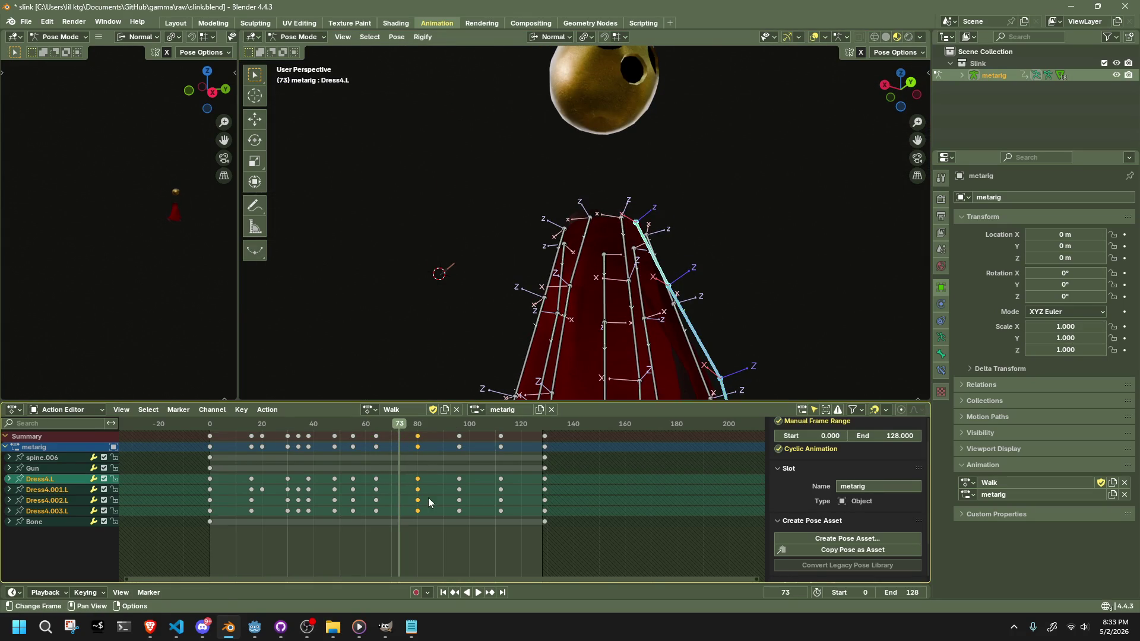
{"action": "key", "text": "g"}
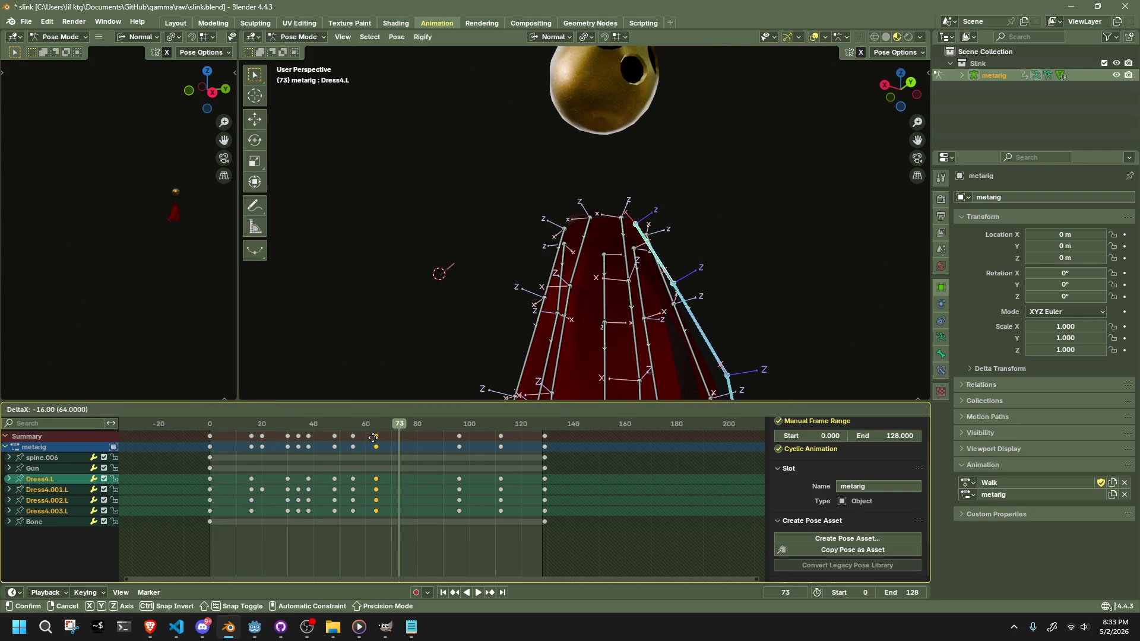
{"action": "left_click", "coordinate": [414, 446]}
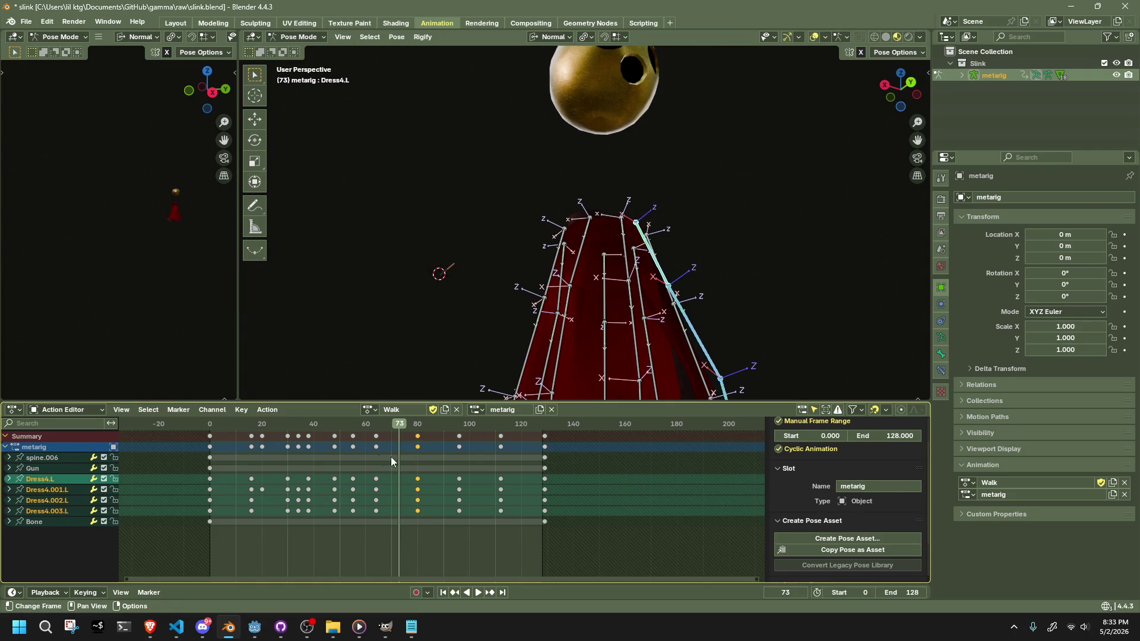
- Shift the frame-64 keyframes two frames later
{"action": "left_click", "coordinate": [376, 425]}
{"action": "left_click_drag", "start_coordinate": [371, 431], "coordinate": [379, 426]}
{"action": "scroll", "coordinate": [646, 305], "scroll_direction": "up", "scroll_amount": 5}
{"action": "key", "text": "g"}
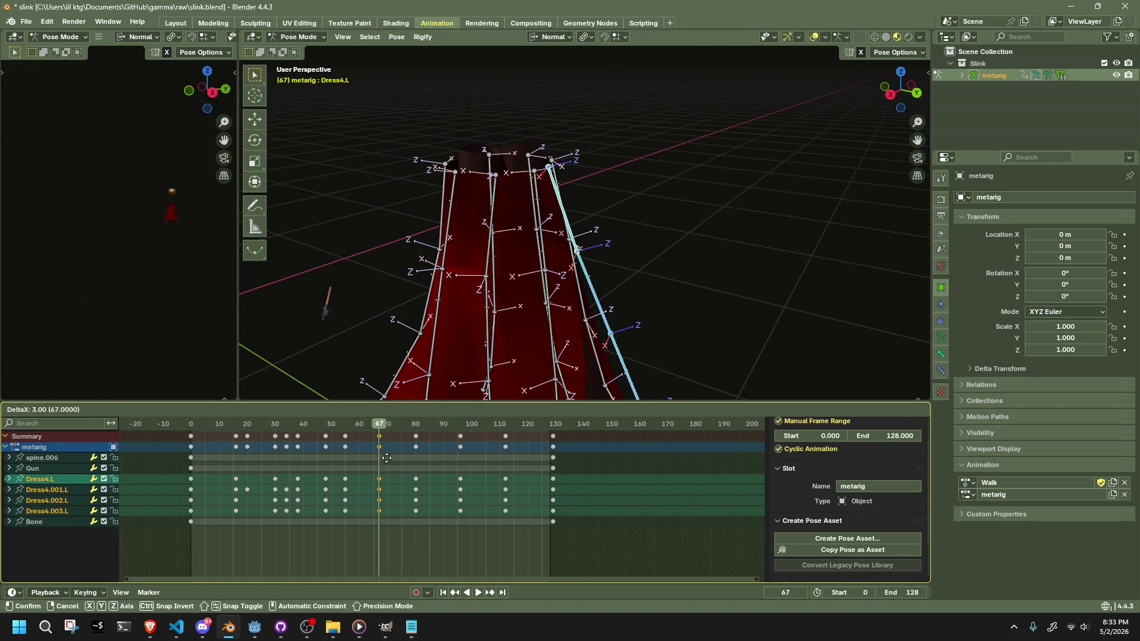
{"action": "left_click", "coordinate": [386, 457]}
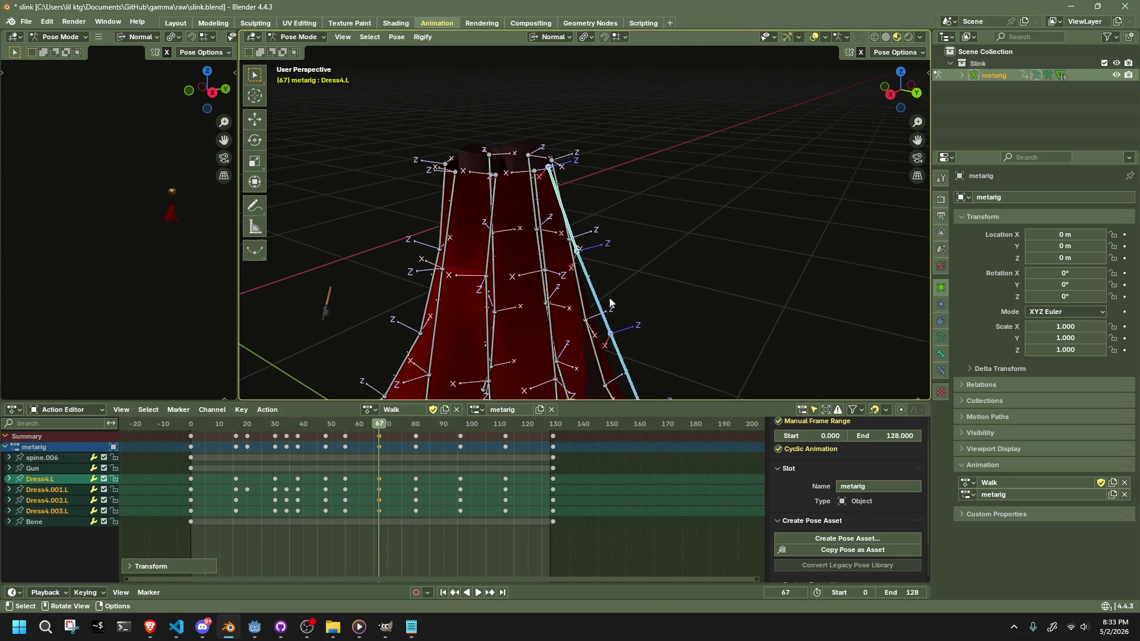
{"action": "left_click", "coordinate": [326, 436]}
- Play and scrub to frame 72 with dress bones hidden, then undo the hiding
{"action": "key", "text": "space"}
{"action": "left_click", "coordinate": [319, 426]}
{"action": "left_click_drag", "start_coordinate": [320, 426], "coordinate": [396, 444]}
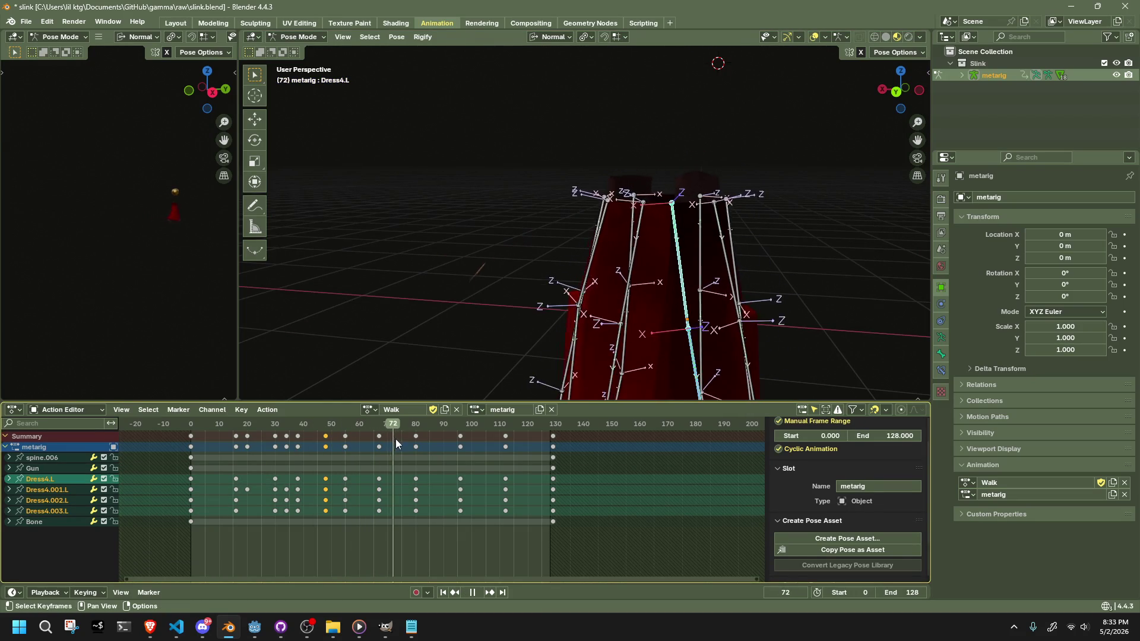
{"action": "scroll", "coordinate": [534, 321], "scroll_direction": "down", "scroll_amount": 2}
{"action": "key", "text": "h"}
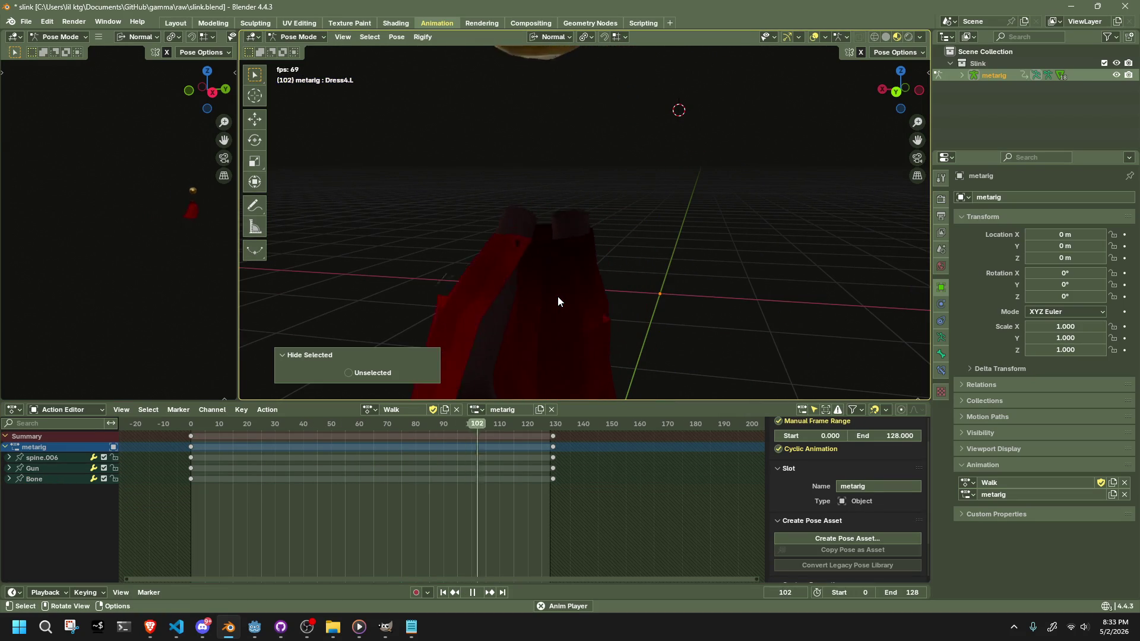
{"action": "key", "text": "space"}
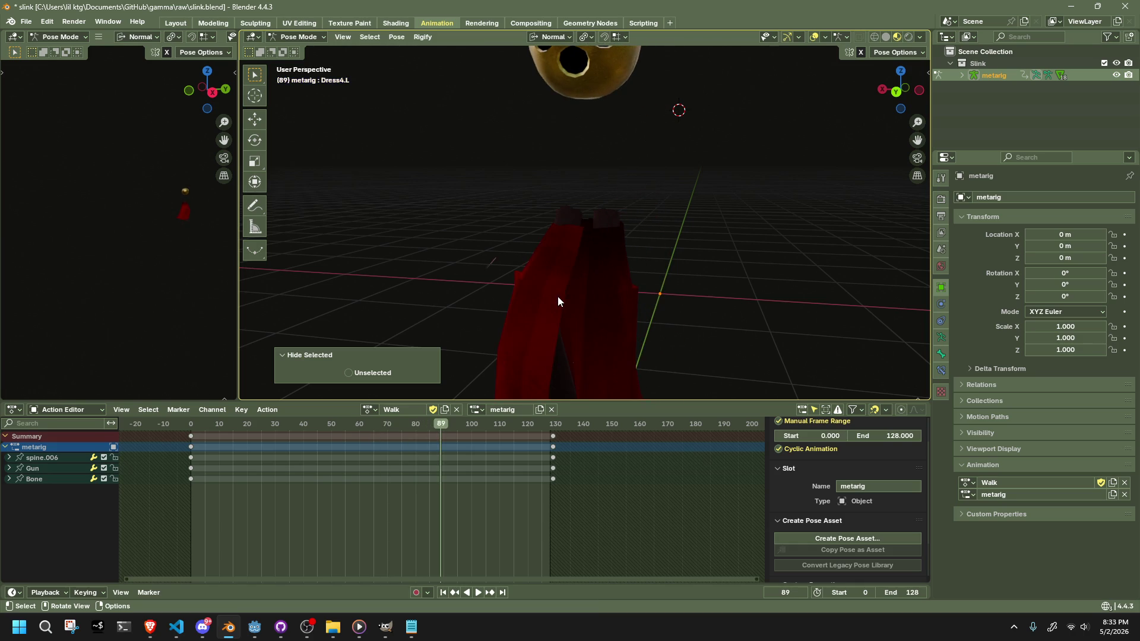
{"action": "key", "text": "ctrl+z"}
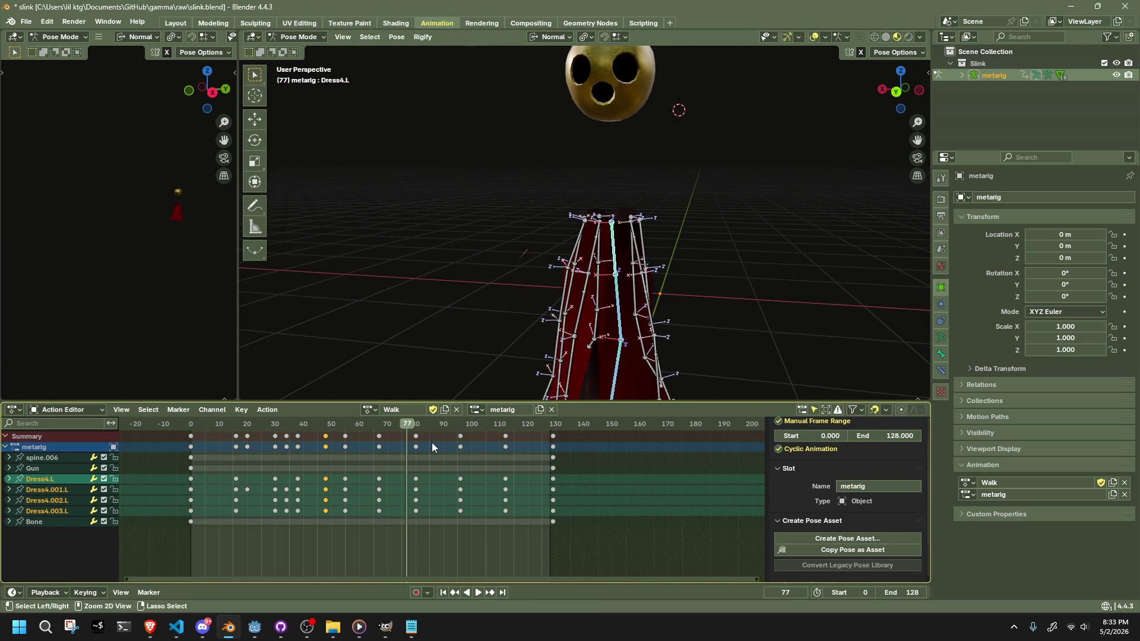
- Move the frame-67 keyframes two frames later and replay with dress bones hidden
{"action": "left_click", "coordinate": [378, 511], "text": "alt"}
{"action": "key", "text": "g"}
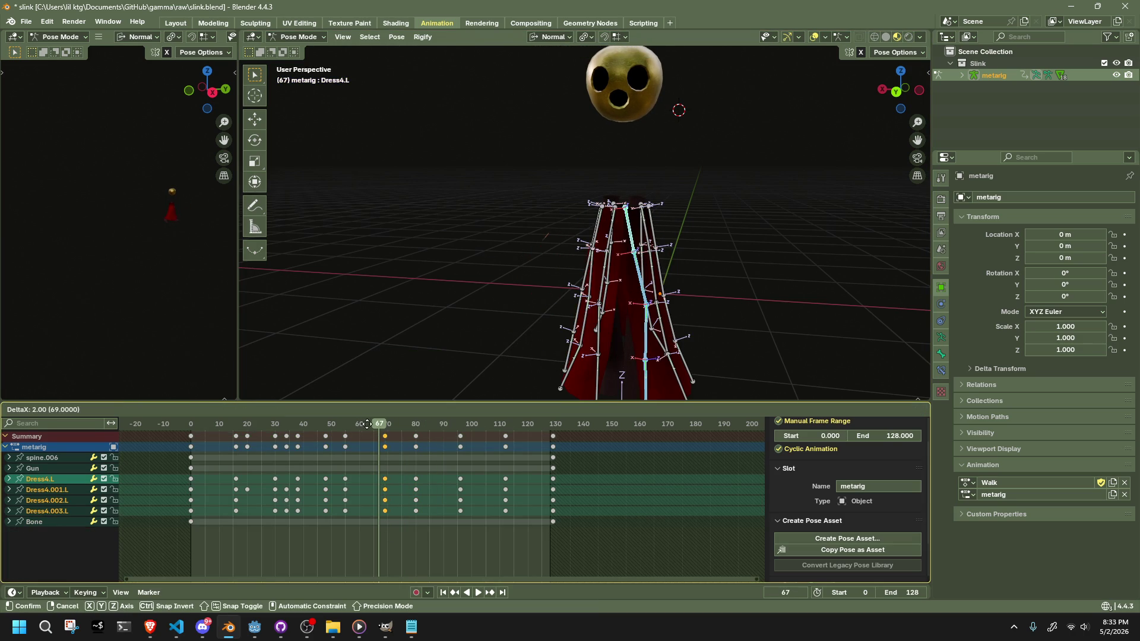
{"action": "left_click", "coordinate": [368, 425]}
{"action": "key", "text": "space"}
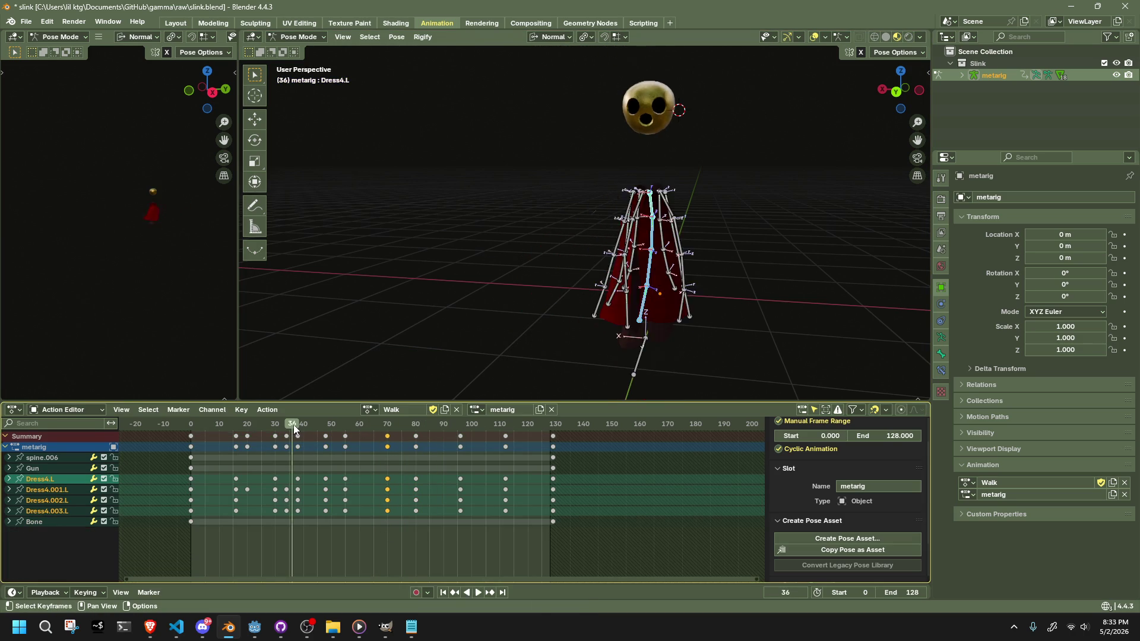
{"action": "key", "text": "h"}
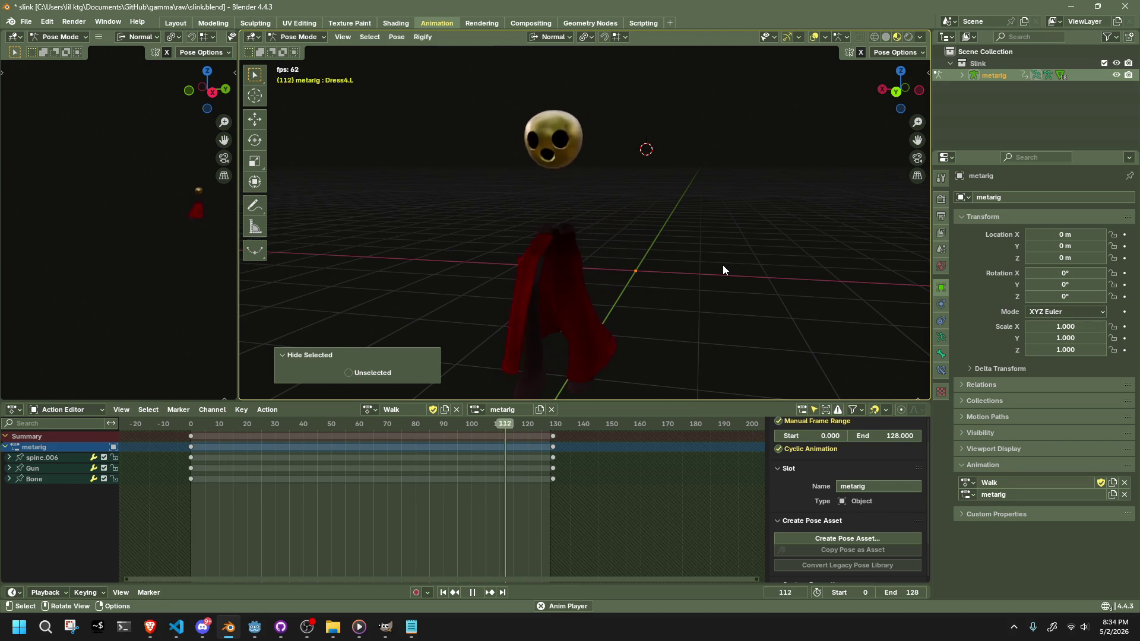
- Watch the looping walk cycle, then unhide all bones and deselect them
{"action": "key", "text": "alt+Tab"}
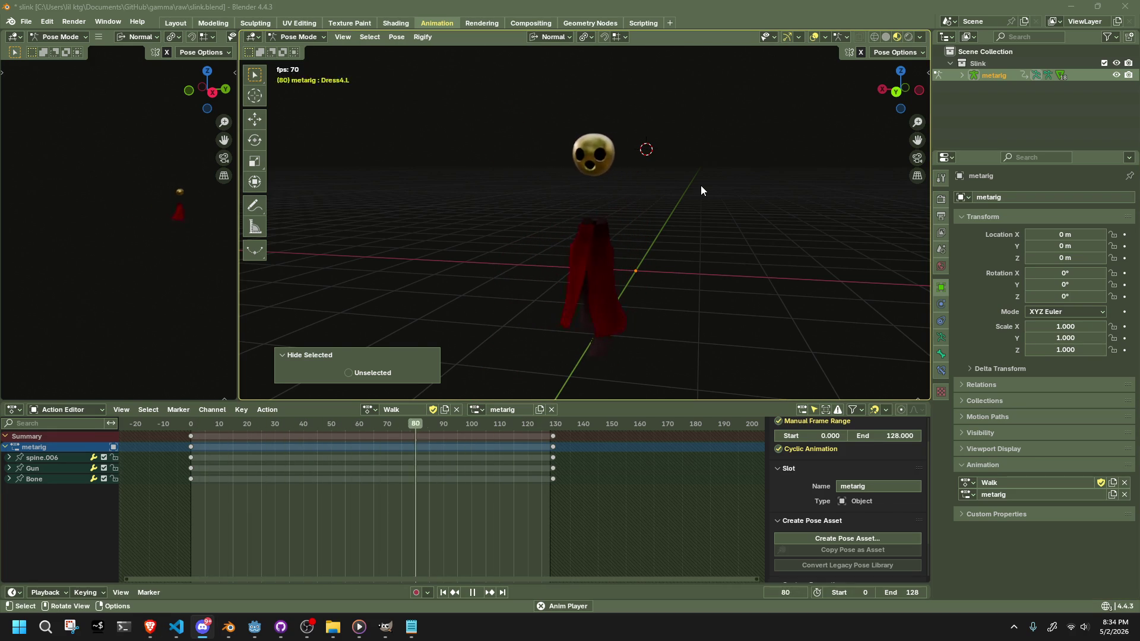
{"action": "mouse_move", "coordinate": [700, 185]}
{"action": "left_mouse_down"}
{"action": "mouse_move", "coordinate": [718, 206]}
{"action": "mouse_move", "coordinate": [817, 203]}
{"action": "mouse_move", "coordinate": [287, 210]}
{"action": "mouse_move", "coordinate": [355, 210]}
{"action": "mouse_move", "coordinate": [313, 194]}
{"action": "mouse_move", "coordinate": [475, 203]}
{"action": "mouse_move", "coordinate": [365, 187]}
{"action": "mouse_move", "coordinate": [315, 200]}
{"action": "mouse_move", "coordinate": [290, 194]}
{"action": "mouse_move", "coordinate": [874, 216]}
{"action": "mouse_move", "coordinate": [720, 235]}
{"action": "mouse_move", "coordinate": [706, 220]}
{"action": "left_mouse_up"}
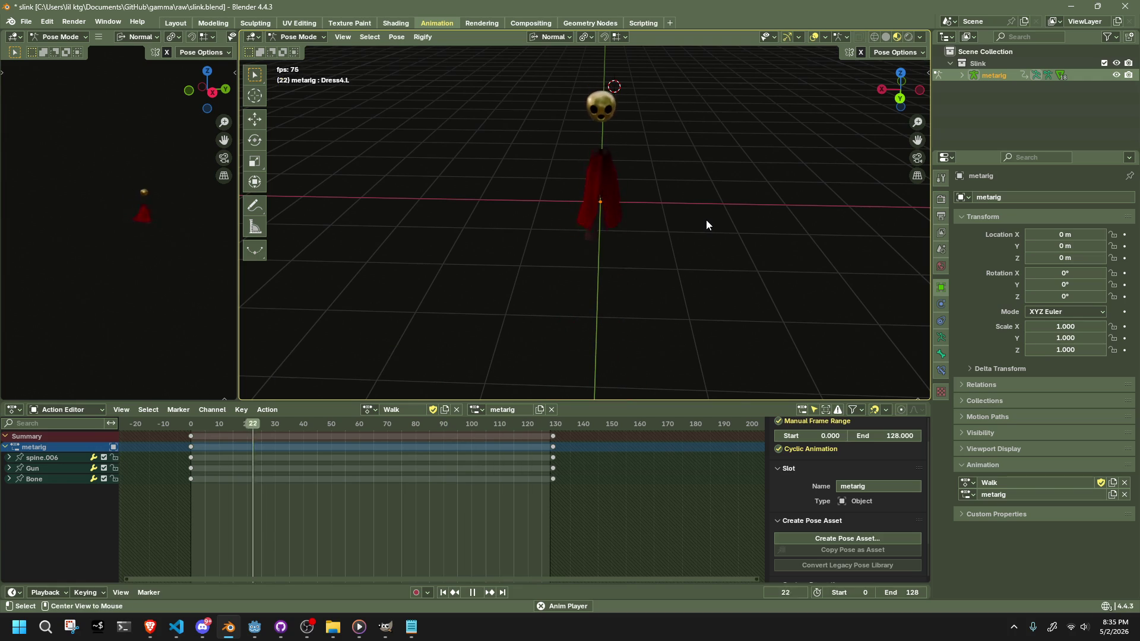
{"action": "key", "text": "alt+h"}
{"action": "key", "text": "alt+a"}
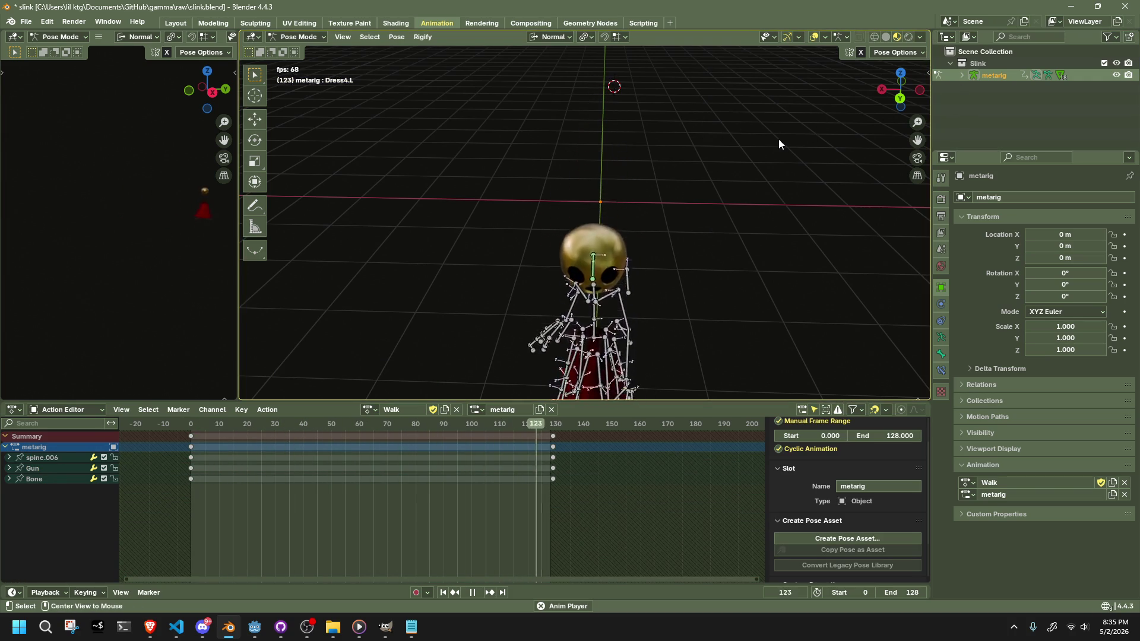
{"action": "left_click", "coordinate": [313, 38]}
- Switch to Object Mode, unhide all objects, and make Jump the rig's active action
{"action": "left_click", "coordinate": [329, 48]}
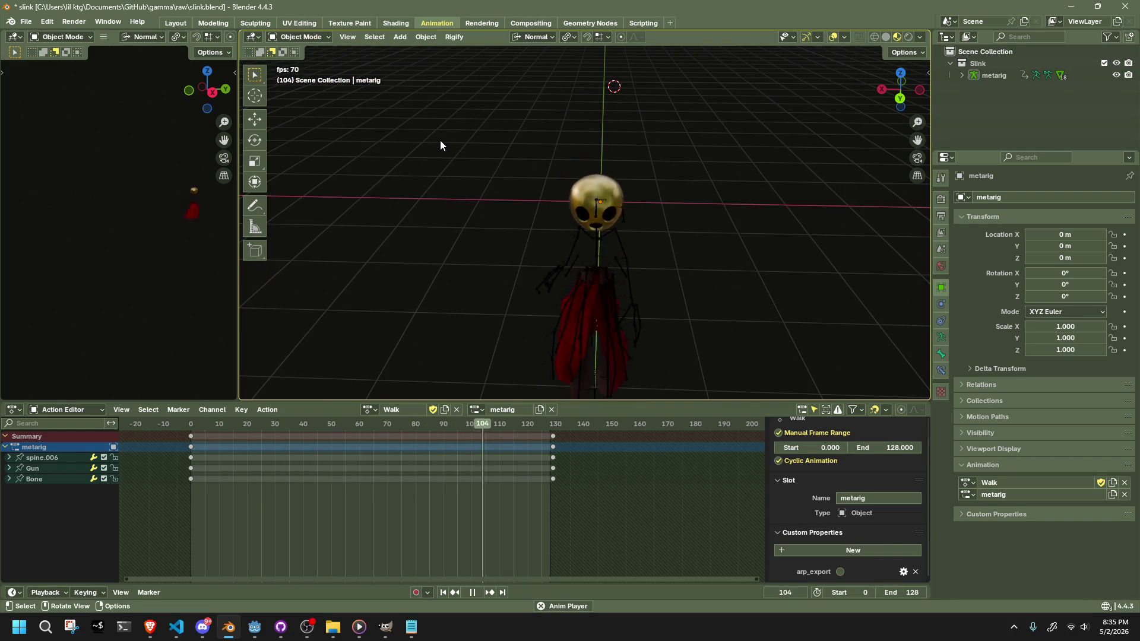
{"action": "key", "text": "alt+h"}
{"action": "left_click", "coordinate": [450, 144]}
{"action": "left_click_drag", "start_coordinate": [579, 193], "coordinate": [895, 158]}
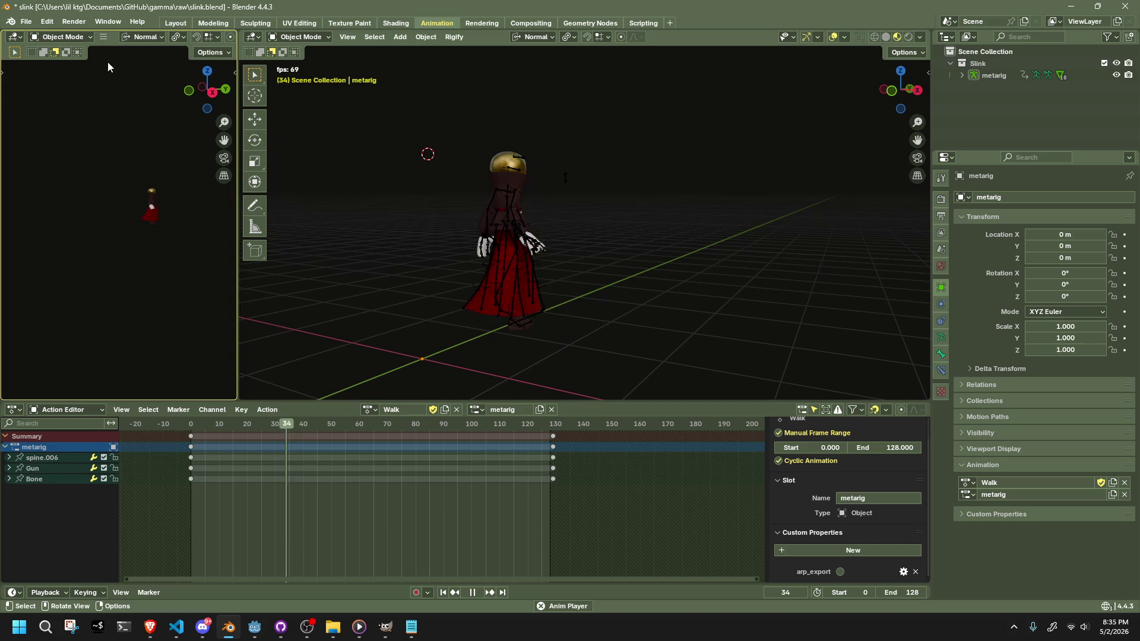
{"action": "left_click", "coordinate": [369, 409]}
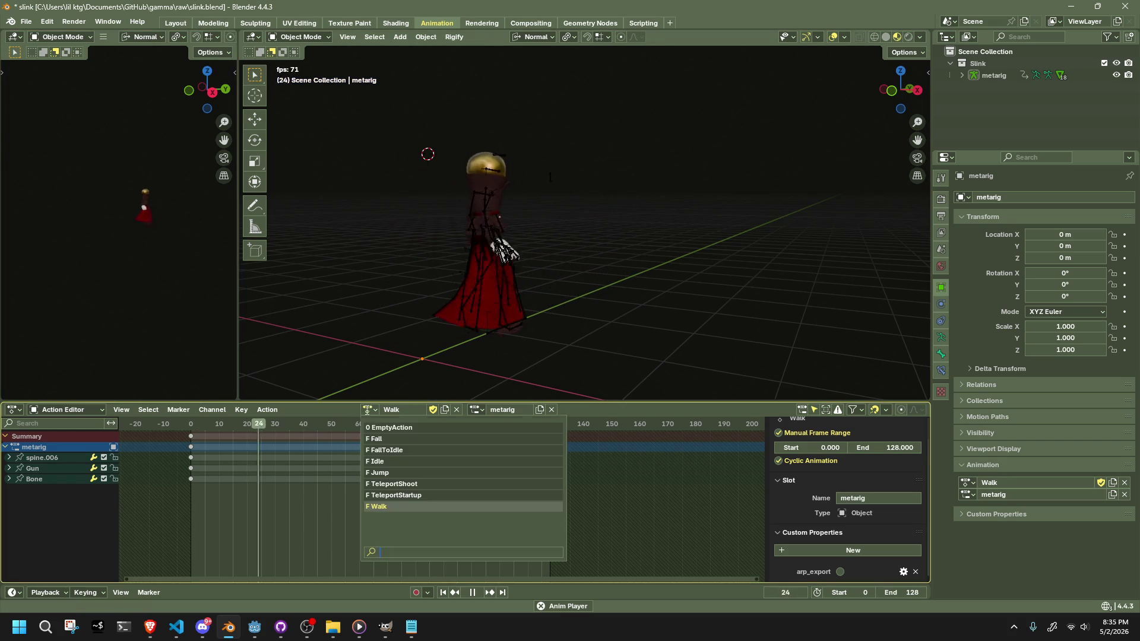
{"action": "left_click", "coordinate": [387, 473]}
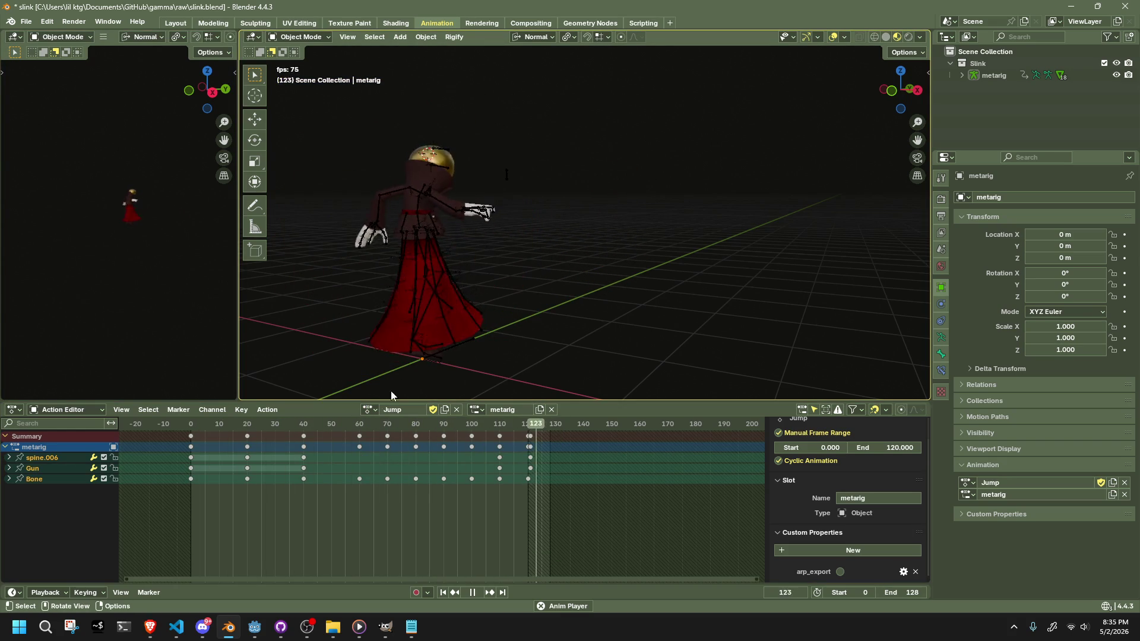
- Select the Jump action, scrub its playback to frame 118, and orbit to inspect the pose
{"action": "left_click", "coordinate": [369, 410]}
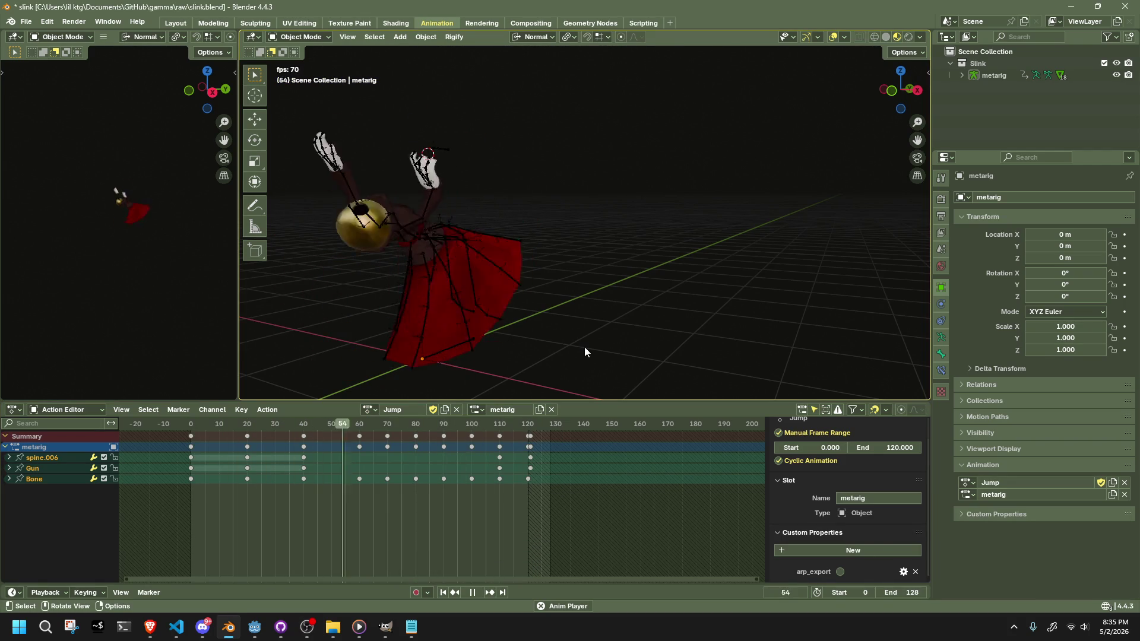
{"action": "key", "text": "Escape"}
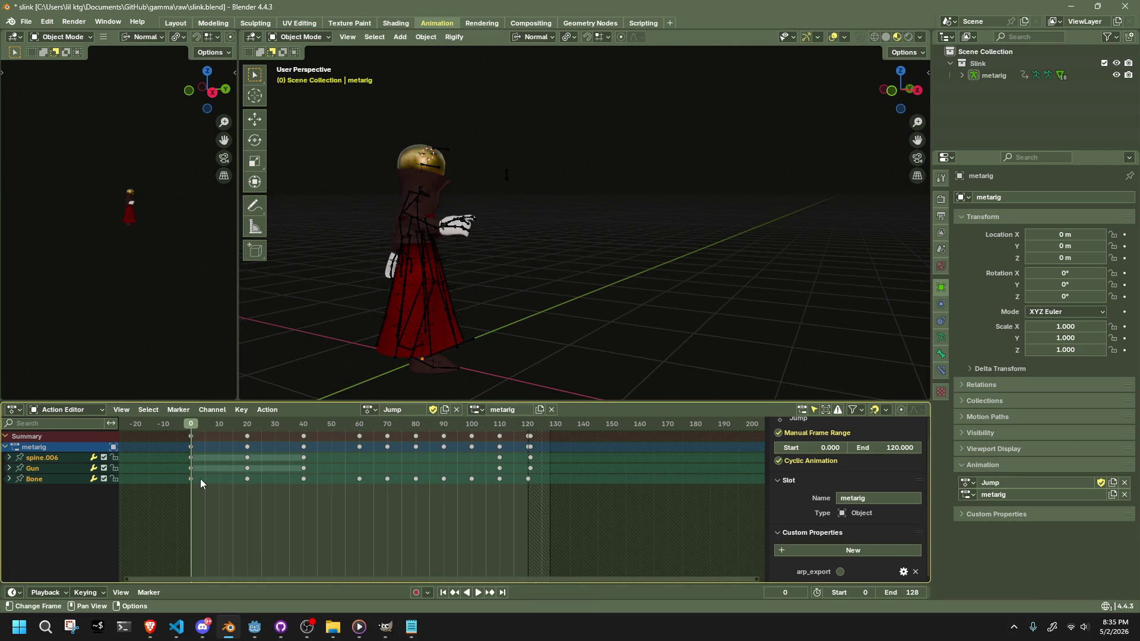
{"action": "left_click_drag", "start_coordinate": [190, 427], "coordinate": [522, 436]}
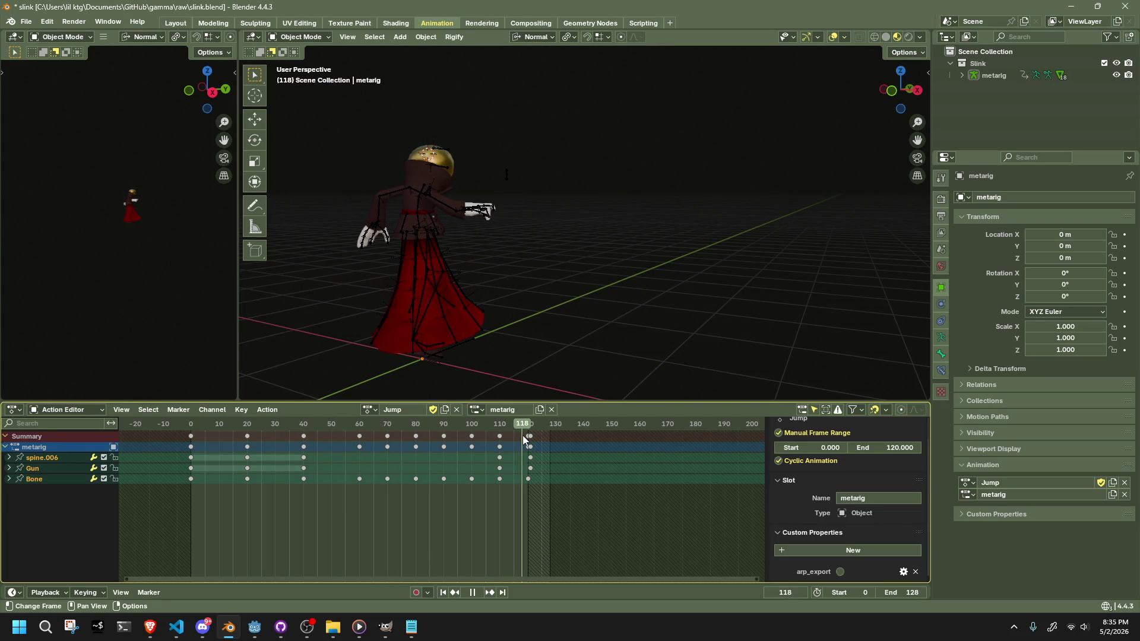
{"action": "left_click_drag", "start_coordinate": [523, 436], "coordinate": [522, 436]}
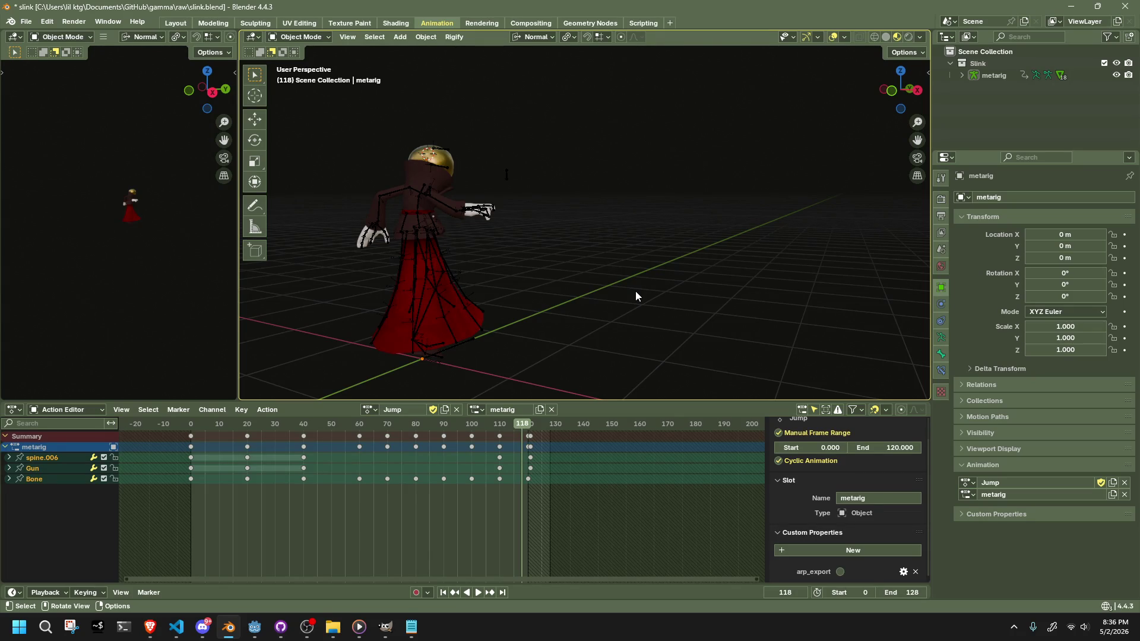
{"action": "mouse_move", "coordinate": [590, 299]}
{"action": "left_mouse_down"}
{"action": "mouse_move", "coordinate": [529, 314]}
{"action": "mouse_move", "coordinate": [404, 299]}
{"action": "mouse_move", "coordinate": [550, 315]}
{"action": "mouse_move", "coordinate": [625, 222]}
{"action": "left_mouse_up"}
{"action": "scroll", "coordinate": [626, 219], "scroll_direction": "down", "scroll_amount": 2}
{"action": "scroll", "coordinate": [621, 217], "scroll_direction": "up", "scroll_amount": 3}
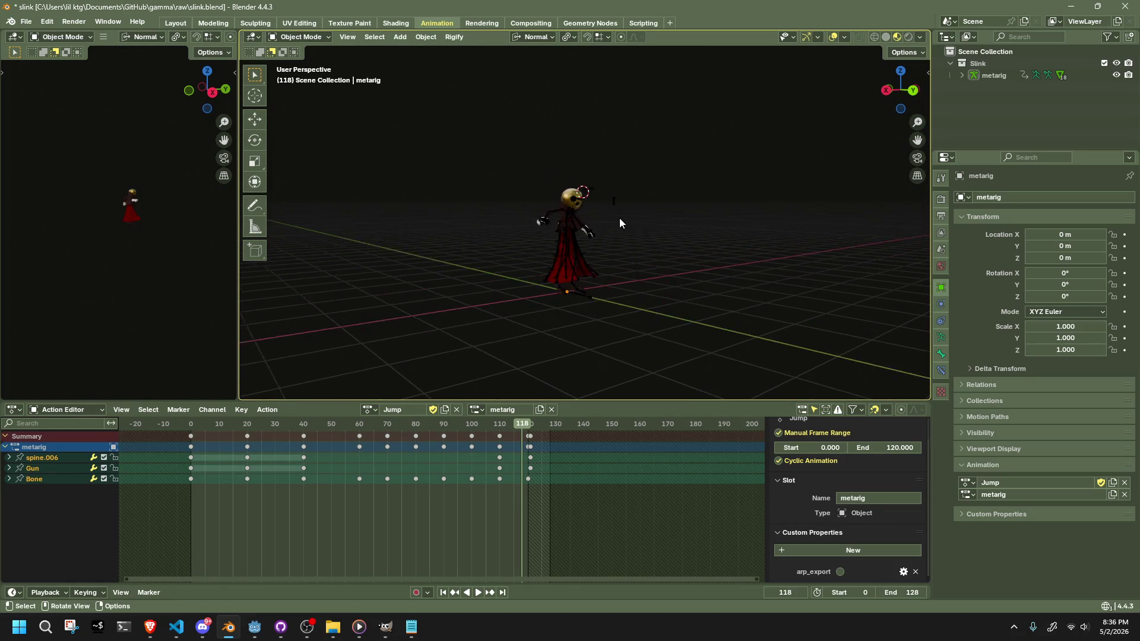
{"action": "left_click_drag", "start_coordinate": [617, 222], "coordinate": [605, 232]}
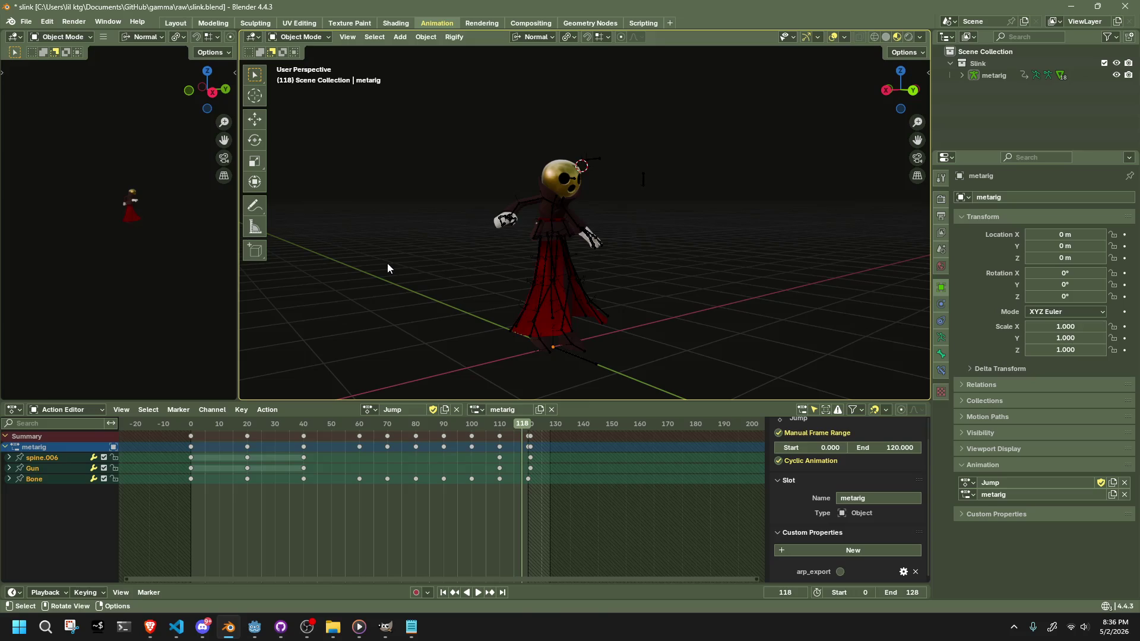
- Export the scene as glTF 2.0, overwriting Slink.gltf in the project's assets folder
{"action": "left_click", "coordinate": [27, 21]}
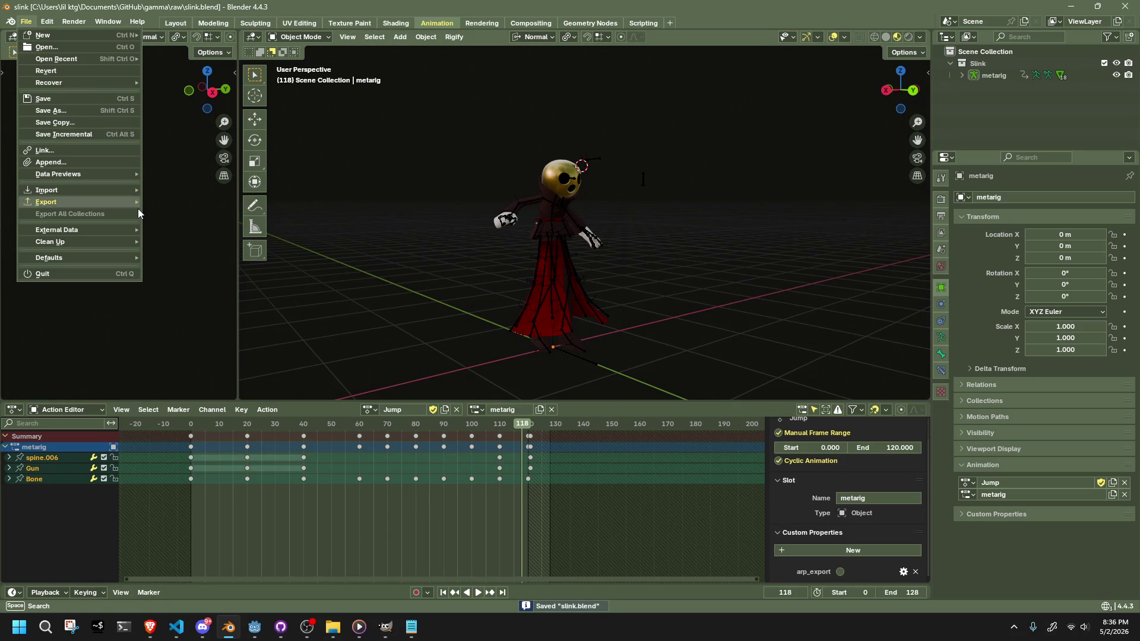
{"action": "mouse_move", "coordinate": [126, 204]}
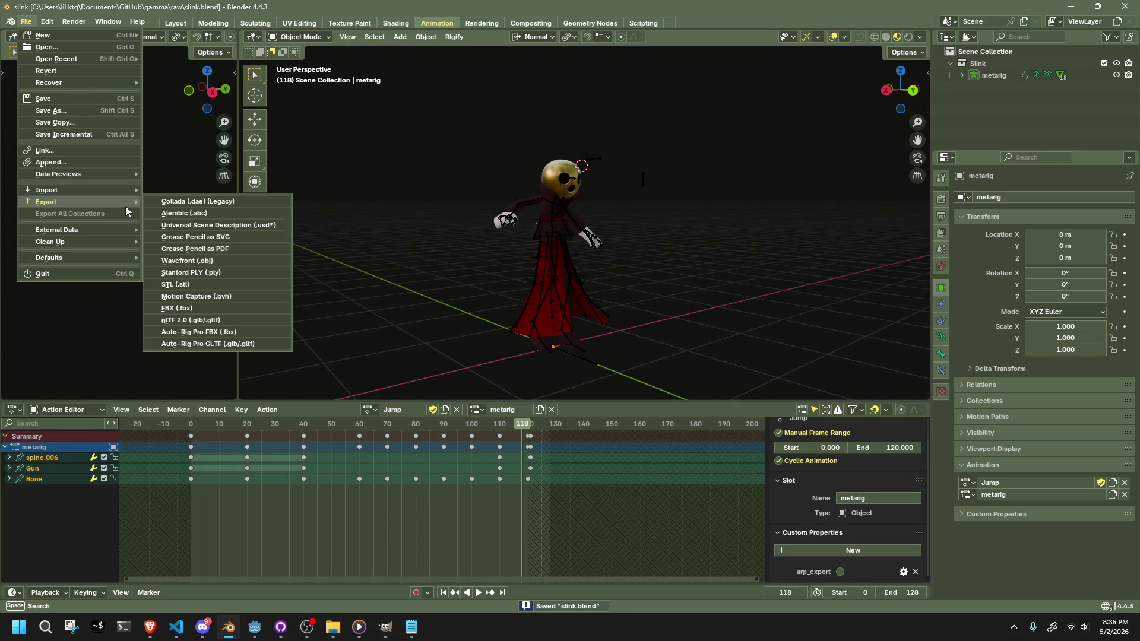
{"action": "left_click", "coordinate": [232, 321]}
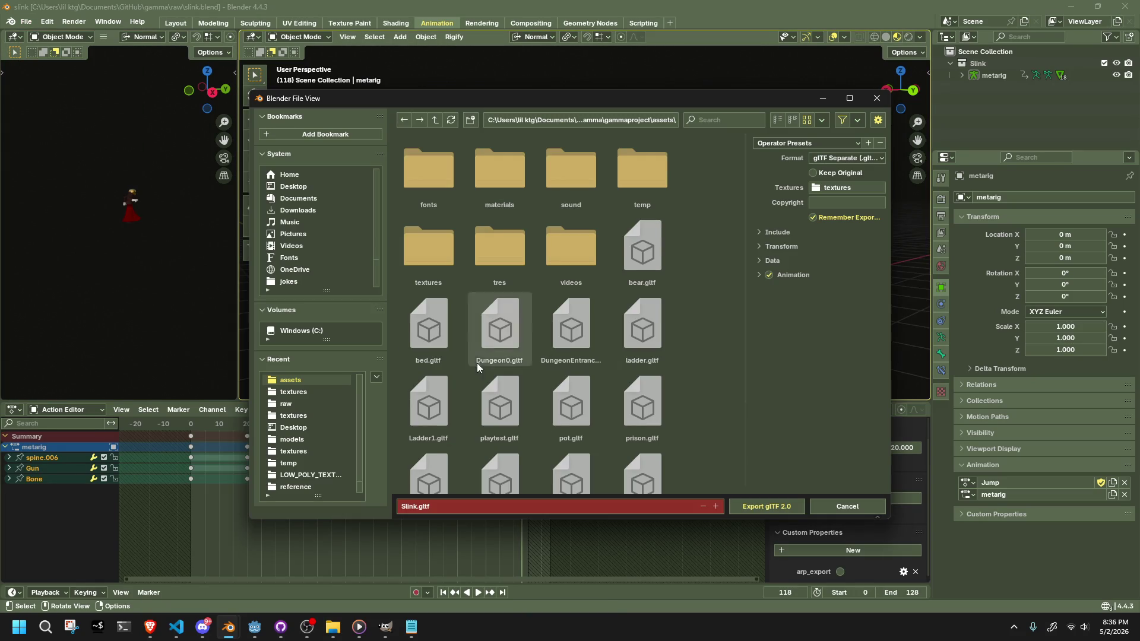
{"action": "scroll", "coordinate": [528, 386], "scroll_direction": "down", "scroll_amount": 2}
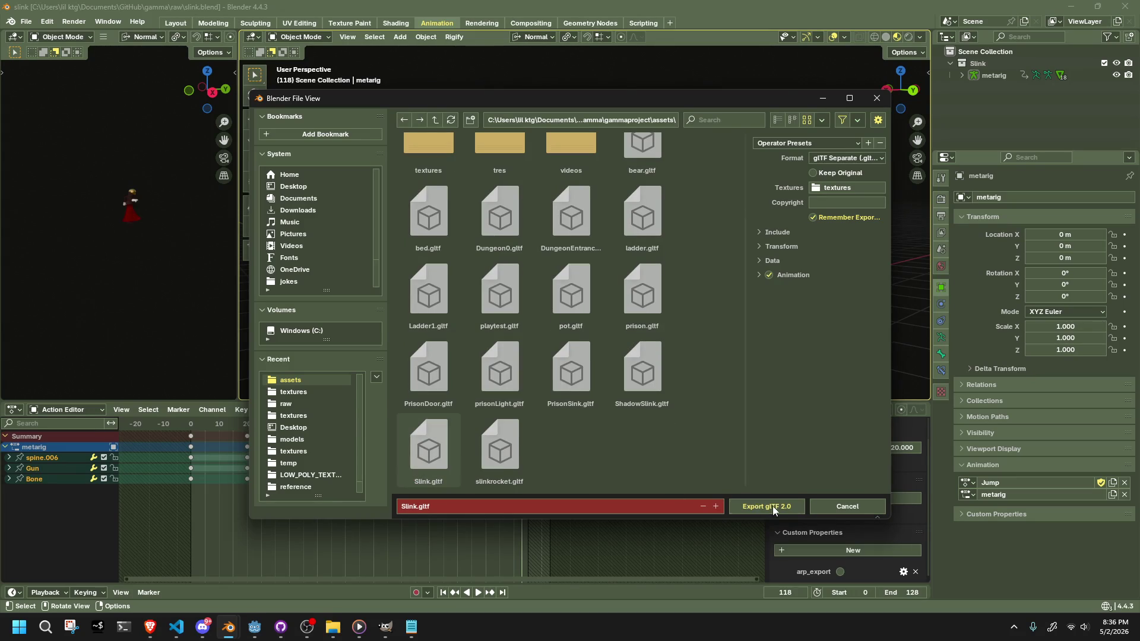
{"action": "left_click", "coordinate": [771, 505]}
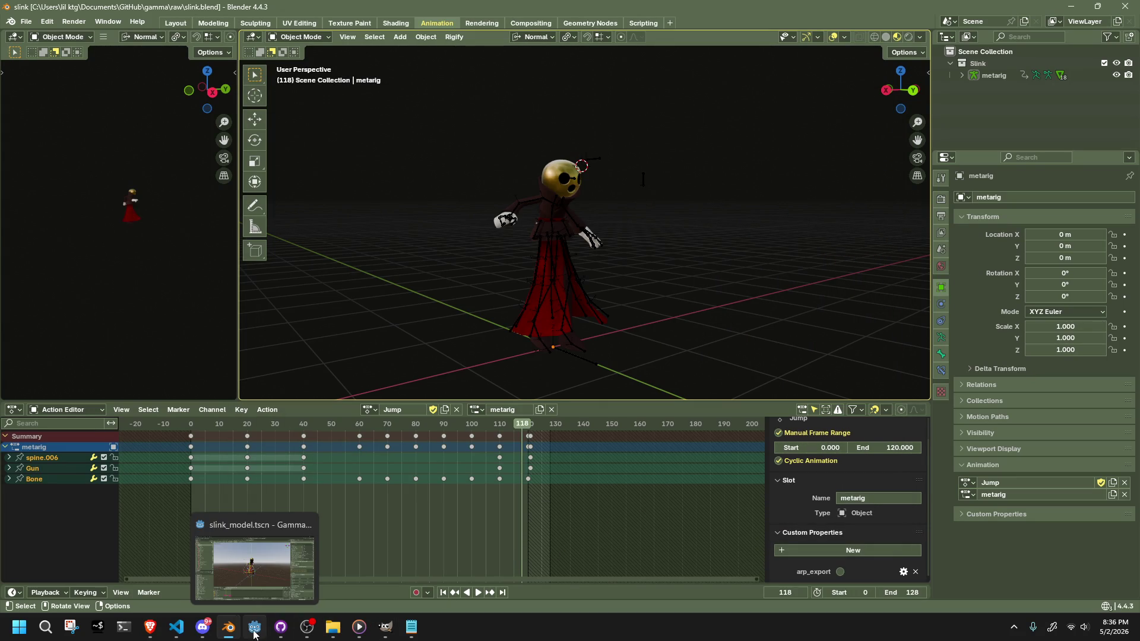
{"action": "mouse_move", "coordinate": [240, 635]}
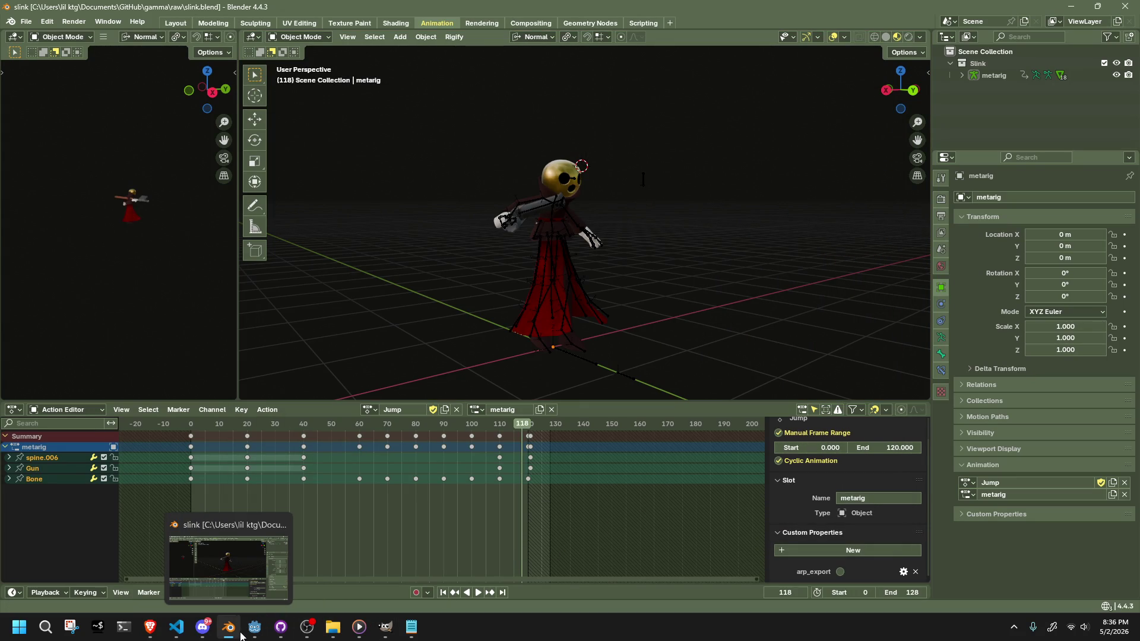
- Launch the game from Godot, walk Slink forward and fire a first shot
{"action": "left_click", "coordinate": [261, 635]}
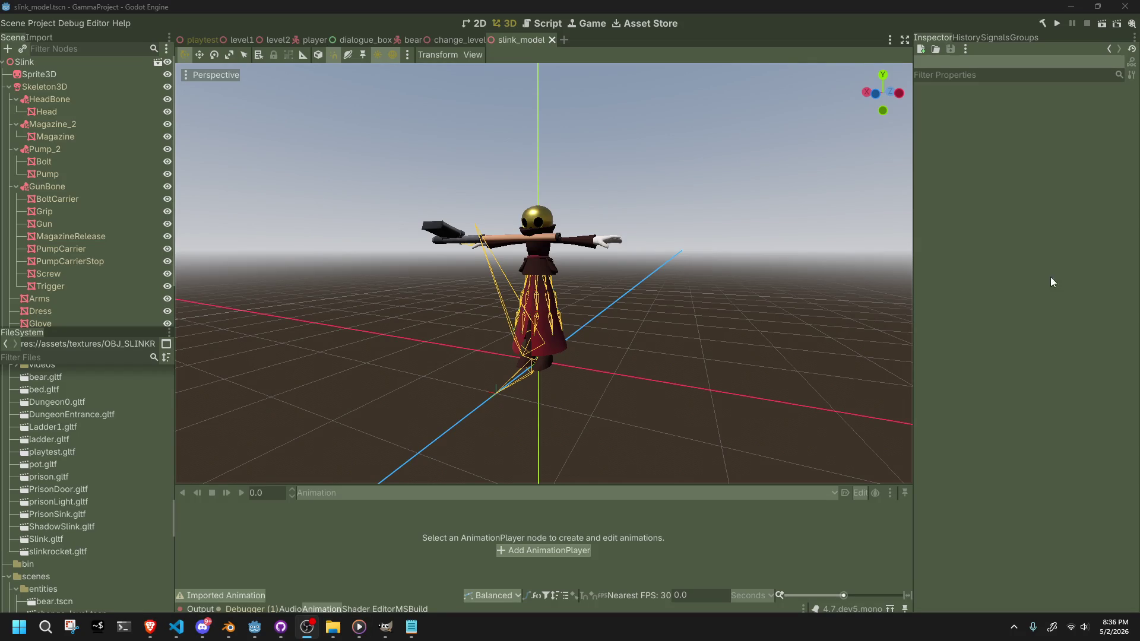
{"action": "left_click", "coordinate": [1058, 22]}
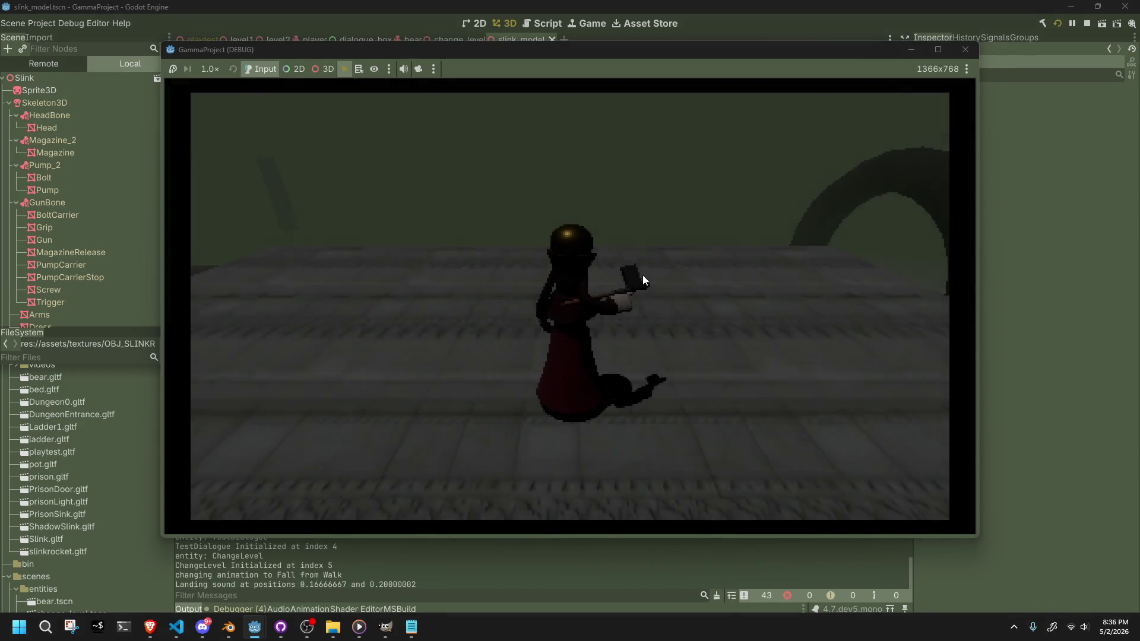
{"action": "key", "text": "w"}
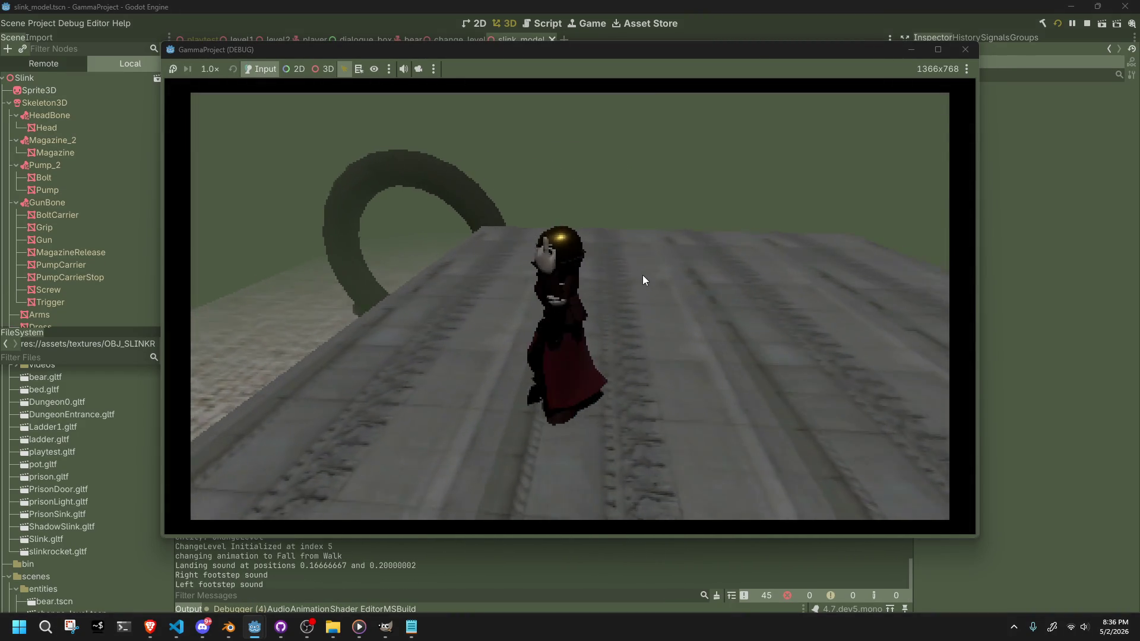
{"action": "left_click", "coordinate": [642, 276]}
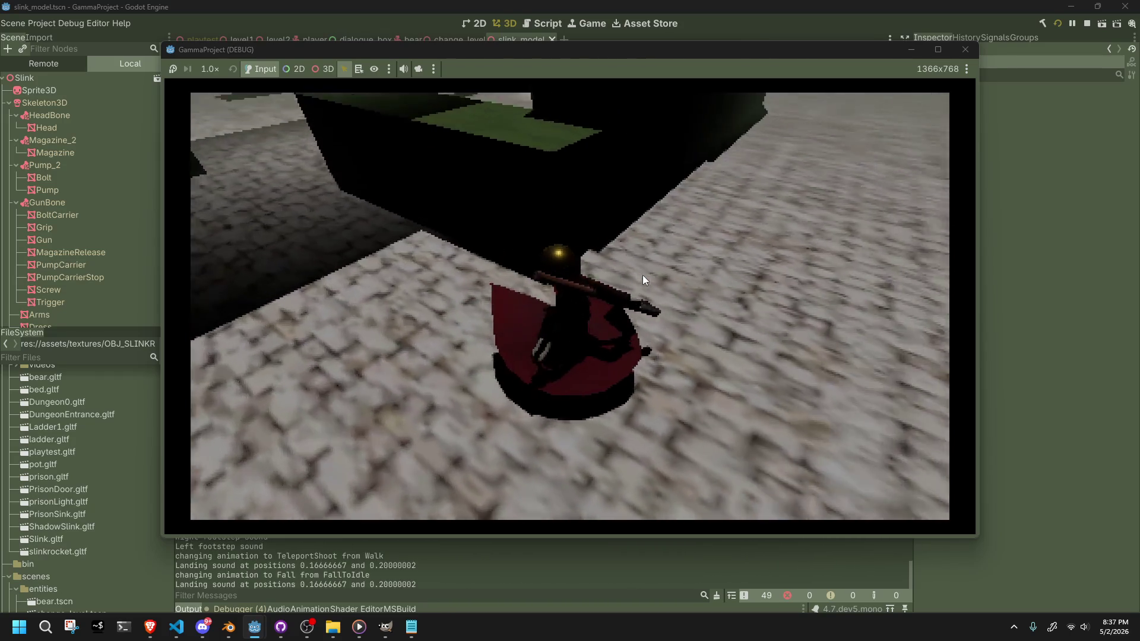
- Walk and jump Slink toward the back box, then fire the teleport shot
{"action": "key", "text": "w"}
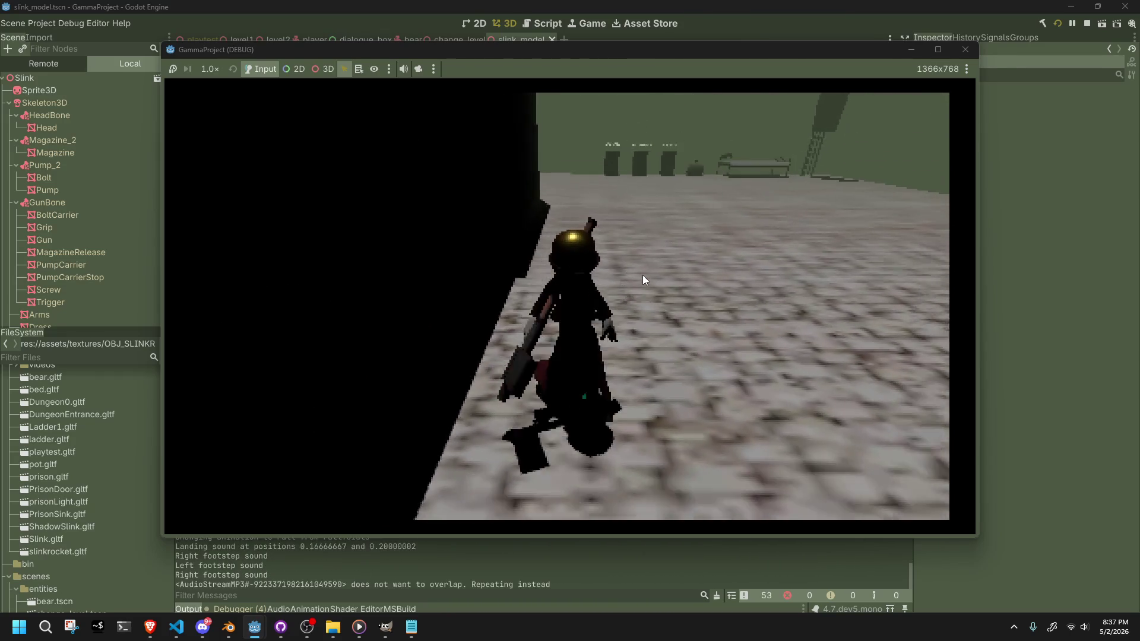
{"action": "key", "text": "space"}
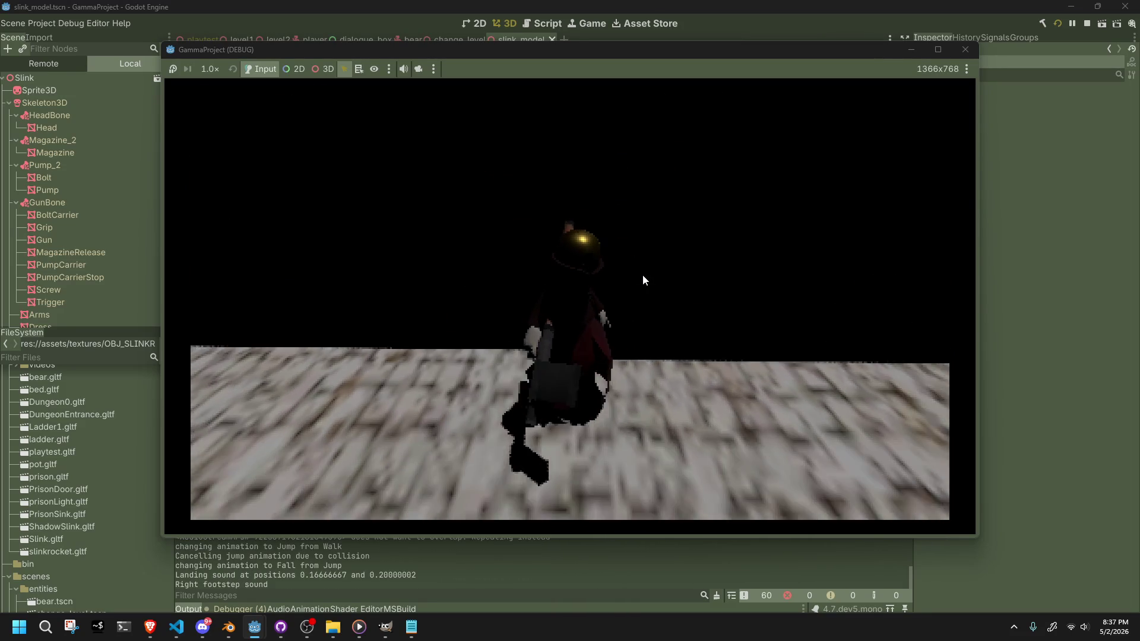
{"action": "key", "text": "space"}
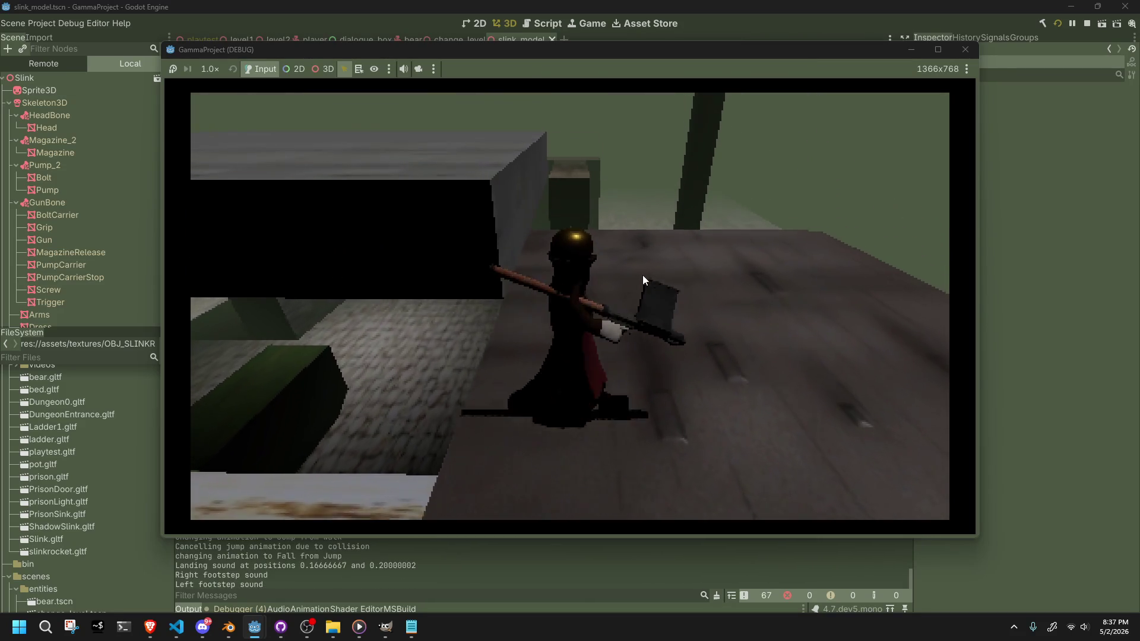
{"action": "key", "text": "w"}
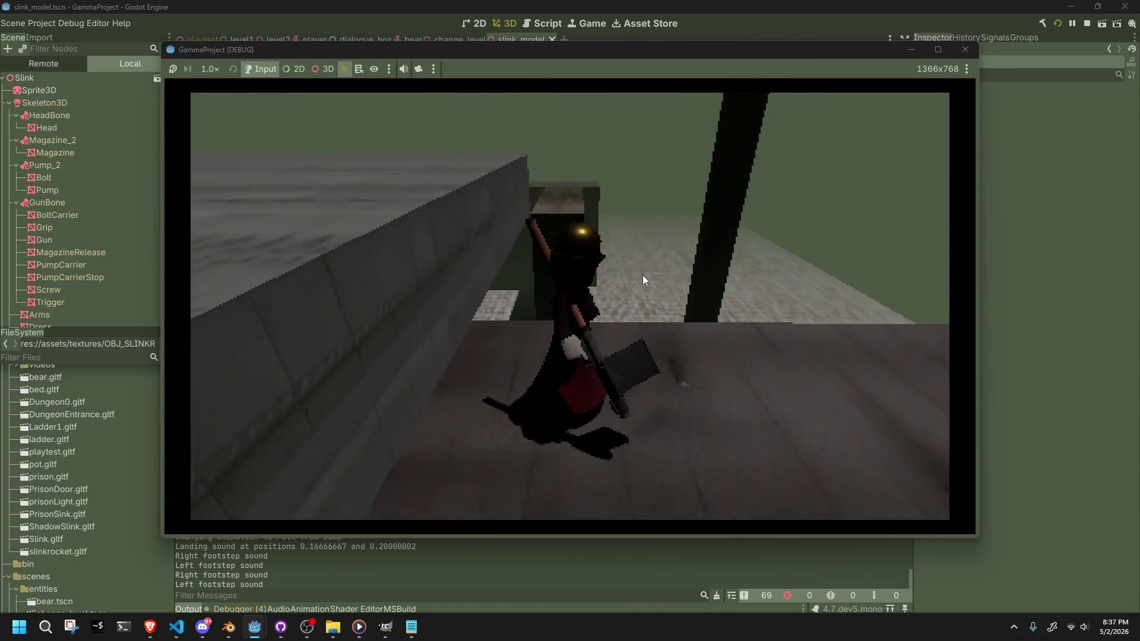
{"action": "key", "text": "a"}
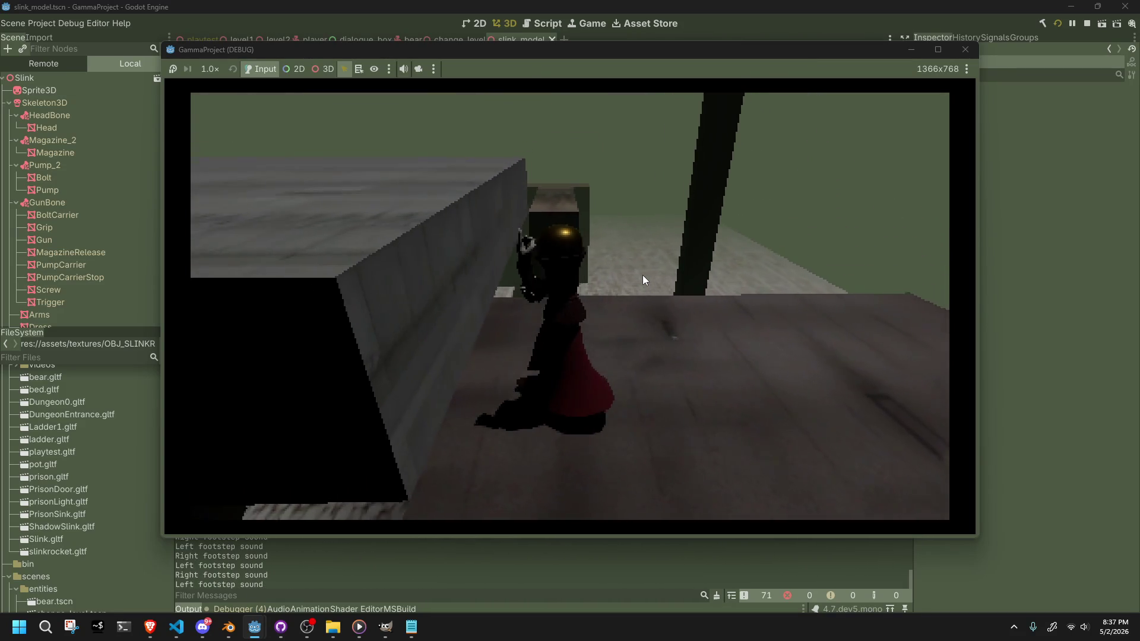
{"action": "key", "text": "w"}
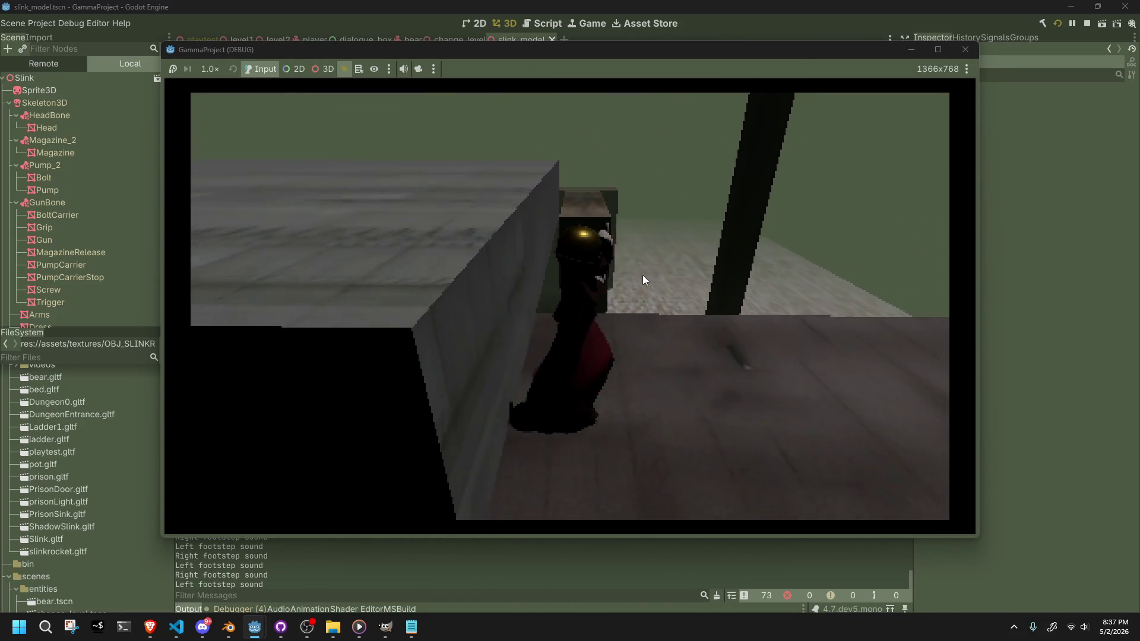
{"action": "key", "text": "w"}
{"action": "key", "text": "w"}
{"action": "left_click", "coordinate": [642, 276]}
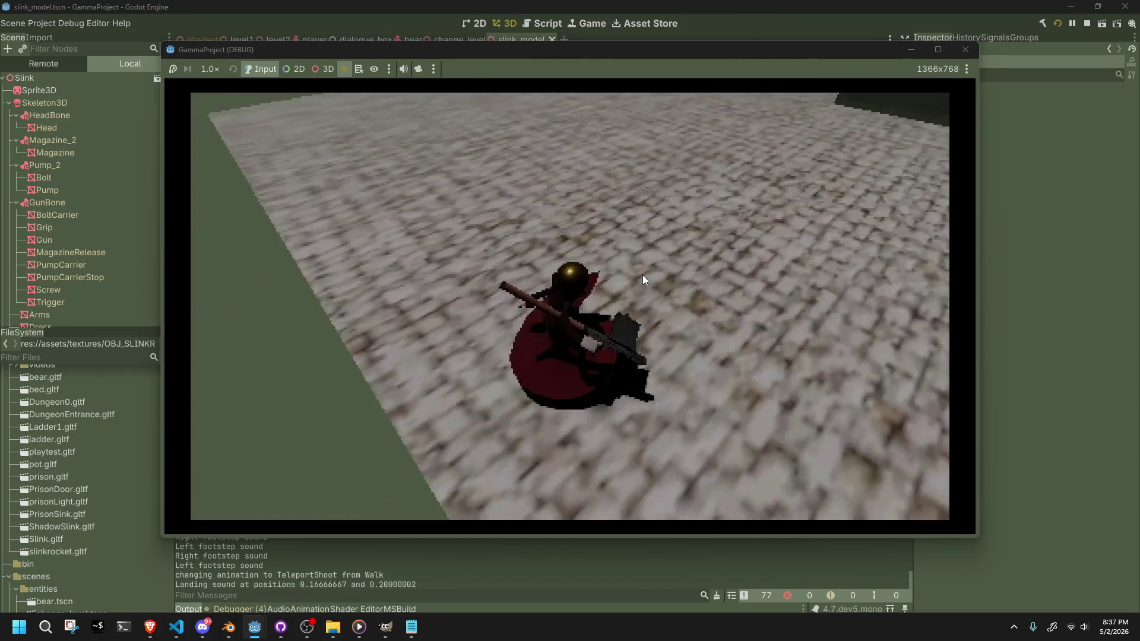
- Walk Slink to the dark wall, jump onto the crate and walk onto the plank
{"action": "key", "text": "w"}
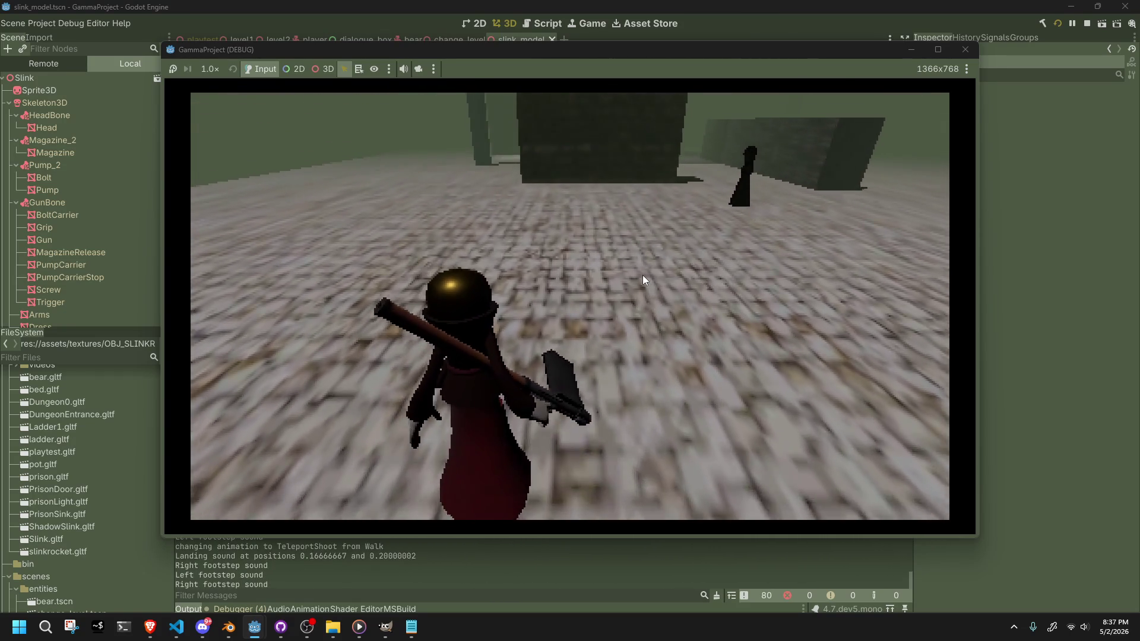
{"action": "key", "text": "w"}
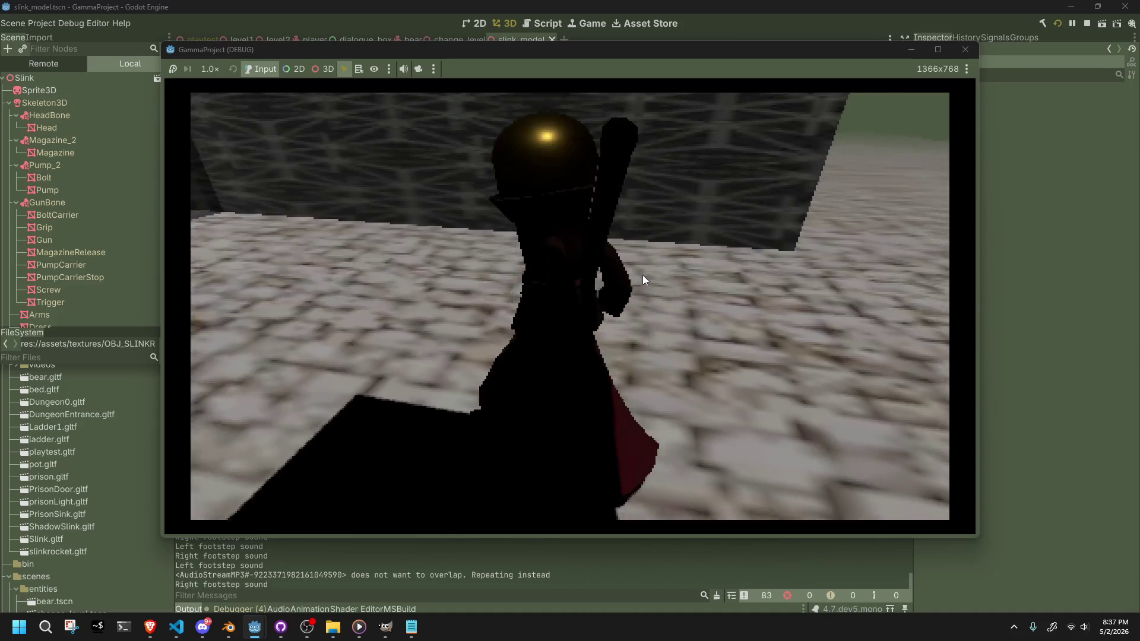
{"action": "key", "text": "w"}
{"action": "key", "text": "space"}
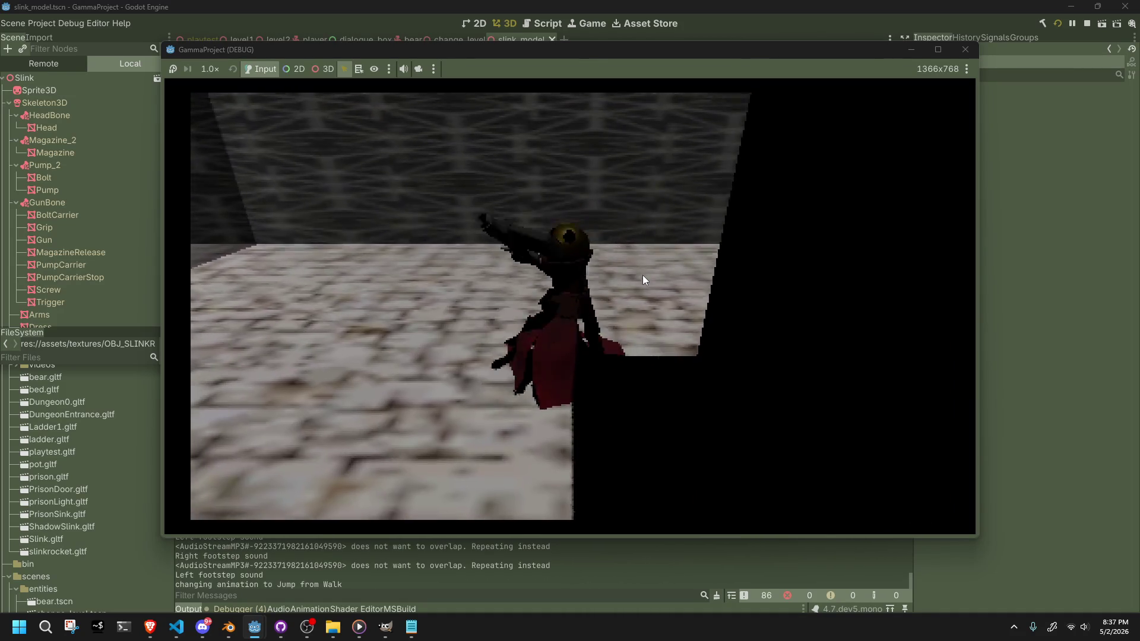
{"action": "key", "text": "w"}
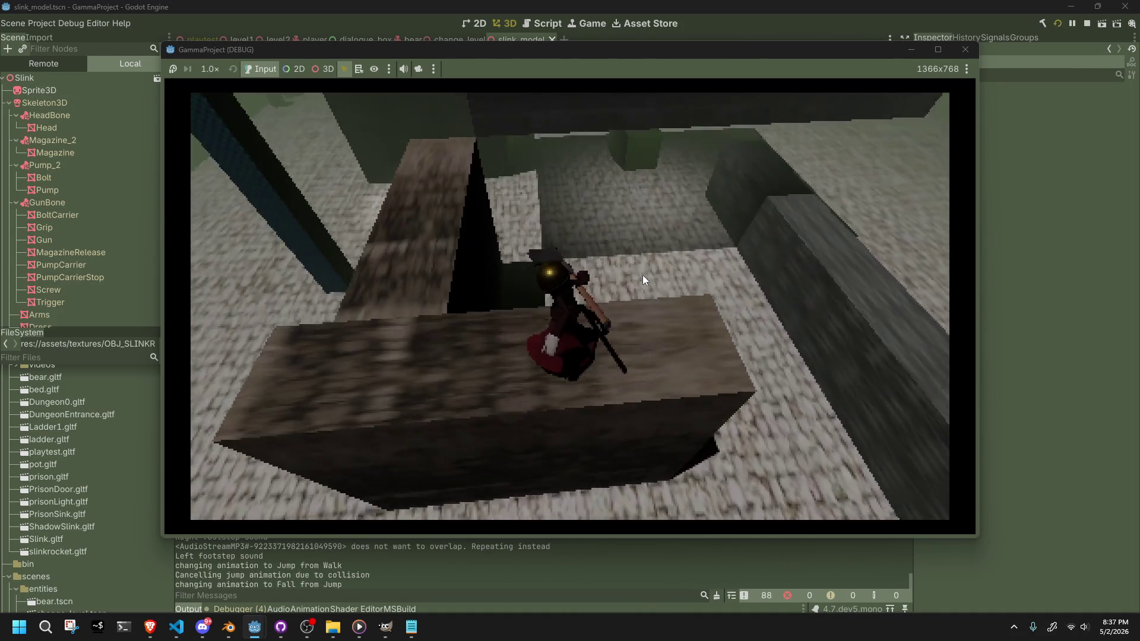
{"action": "key", "text": "w"}
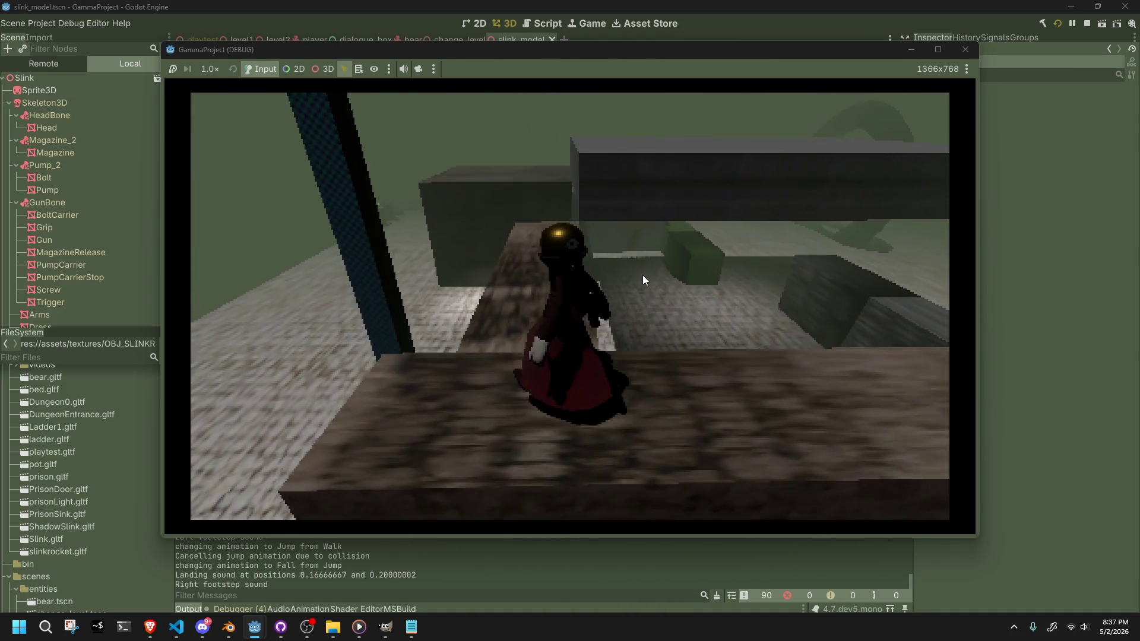
{"action": "key", "text": "w"}
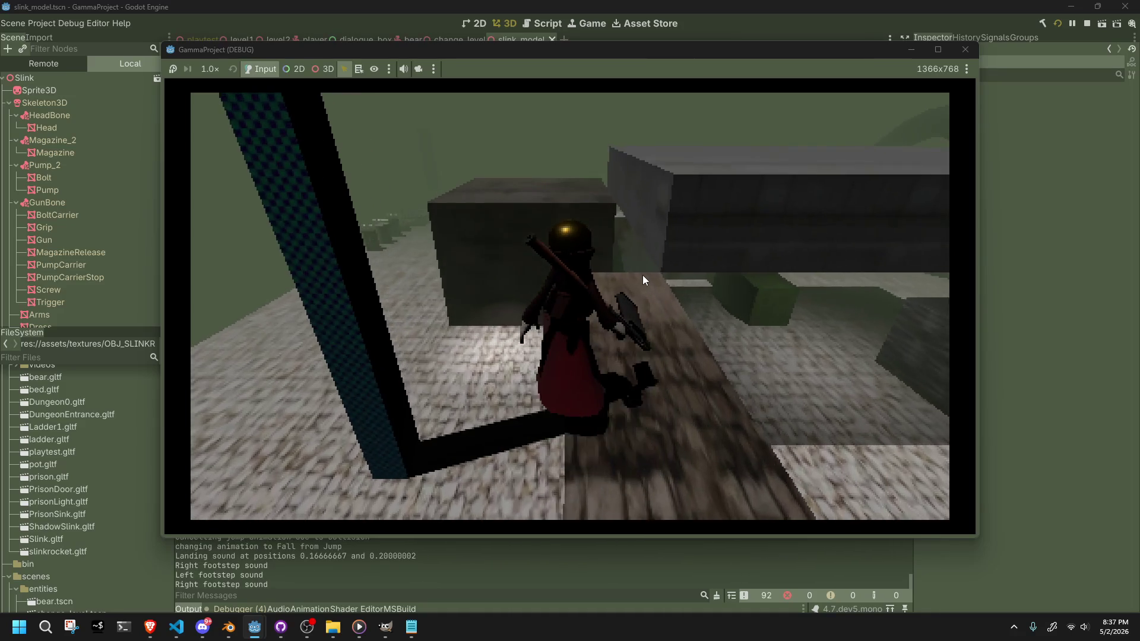
{"action": "key", "text": "w"}
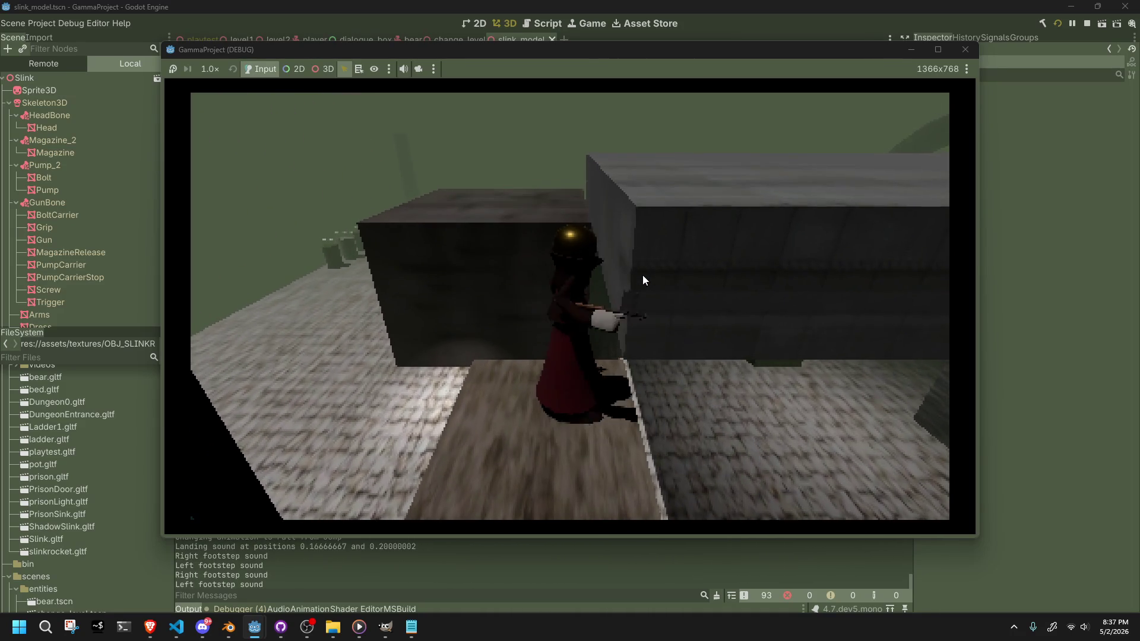
- Walk Slink along the plank and fire the teleport shot at its end
{"action": "key", "text": "w"}
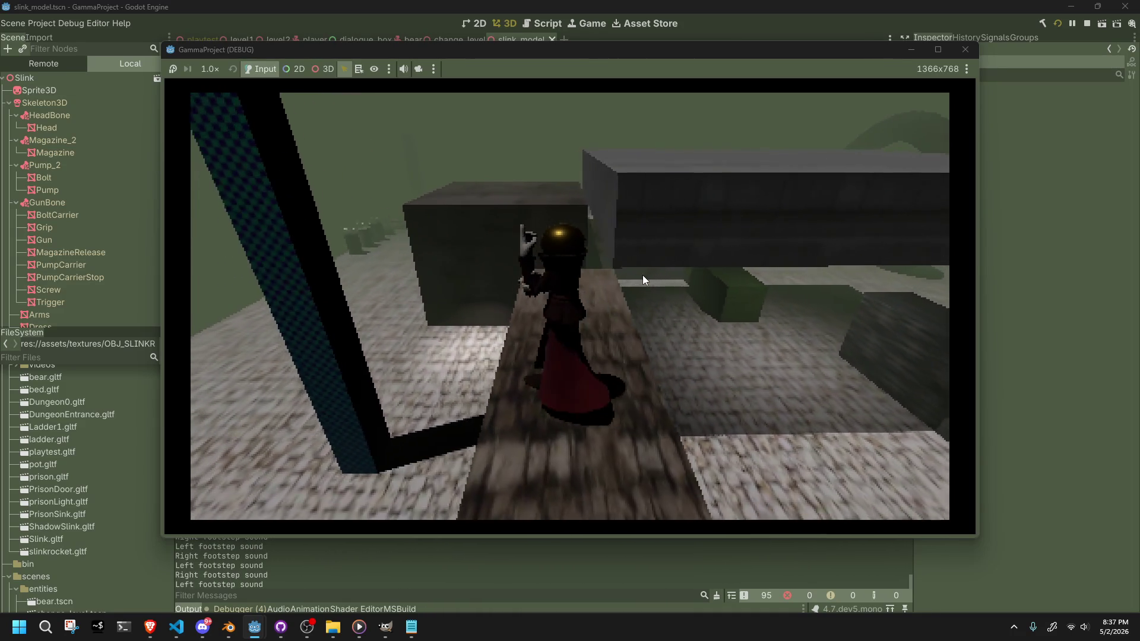
{"action": "key", "text": "w"}
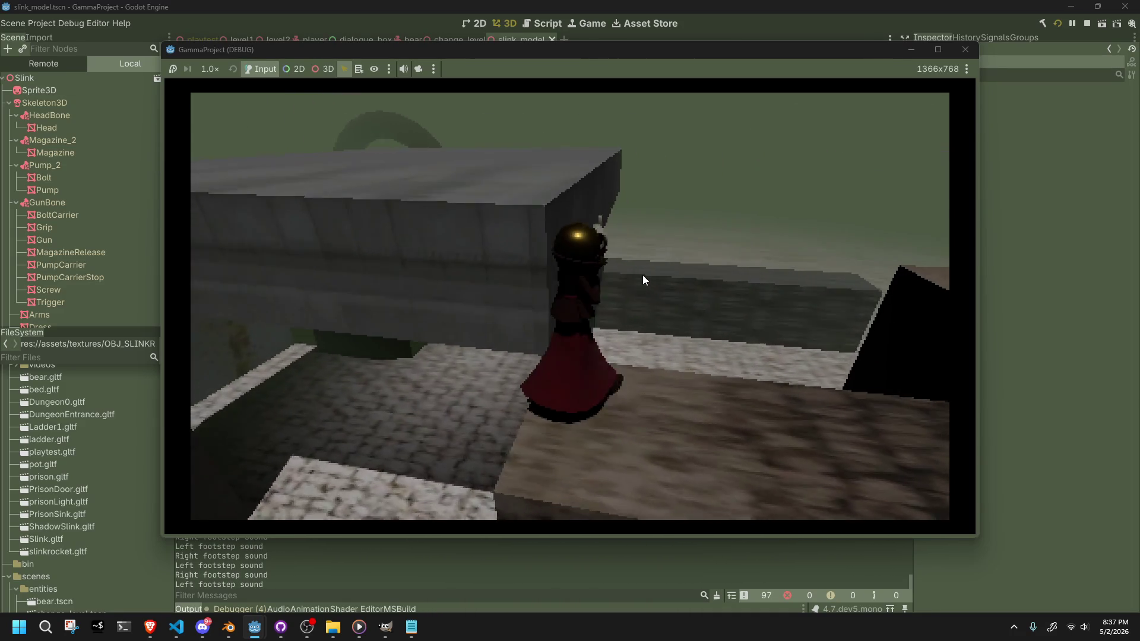
{"action": "key", "text": "w"}
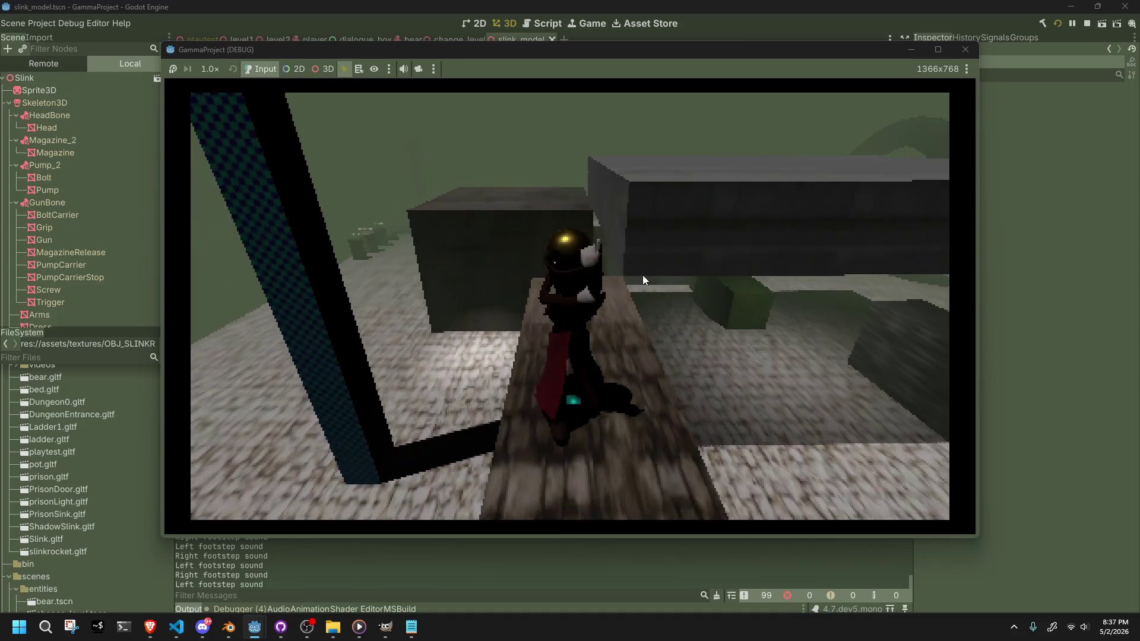
{"action": "key", "text": "w"}
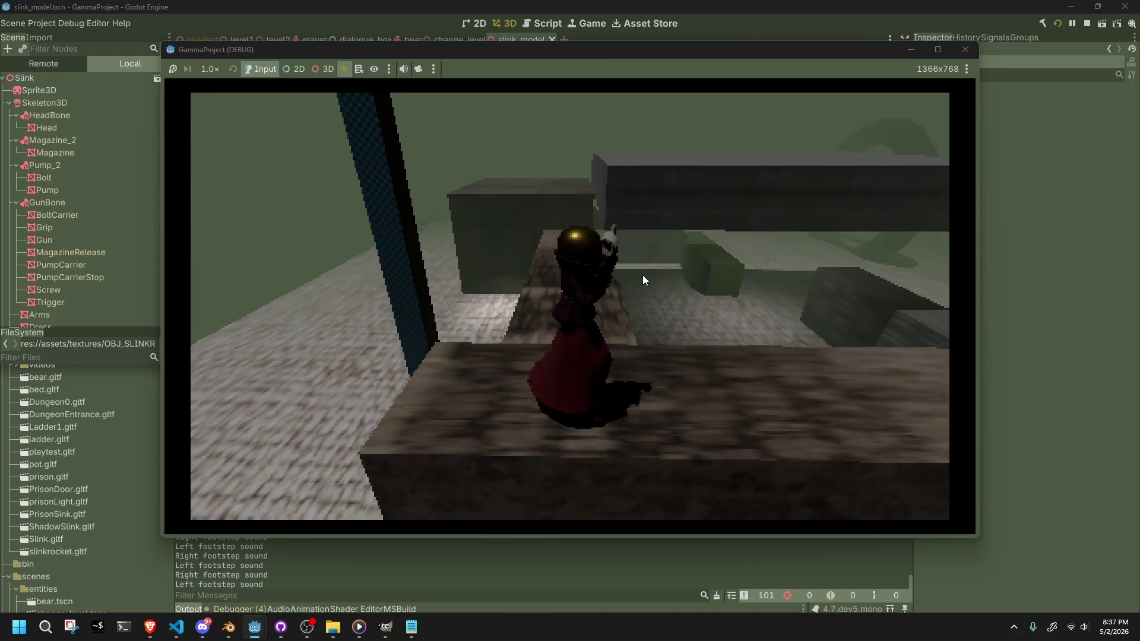
{"action": "key", "text": "w"}
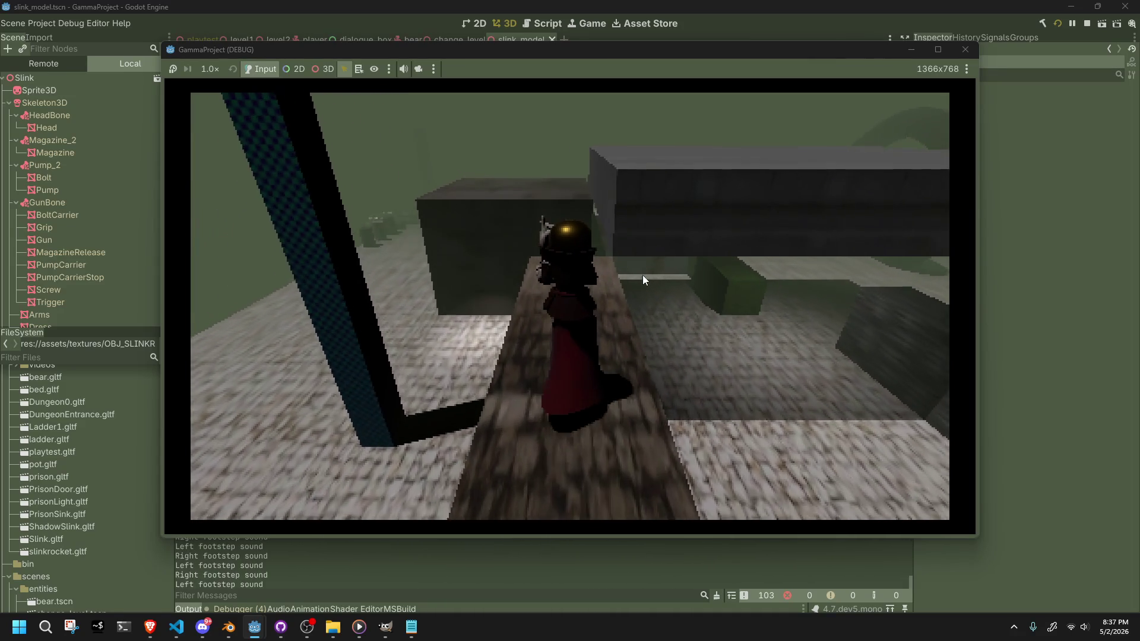
{"action": "key", "text": "w"}
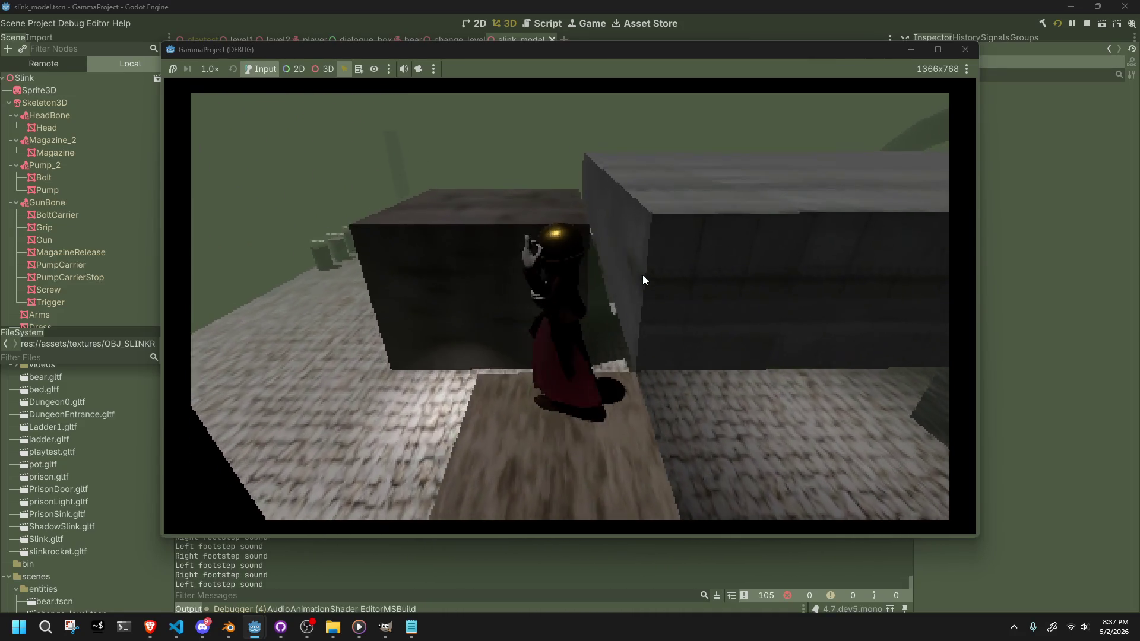
{"action": "key", "text": "w"}
{"action": "left_click", "coordinate": [642, 276]}
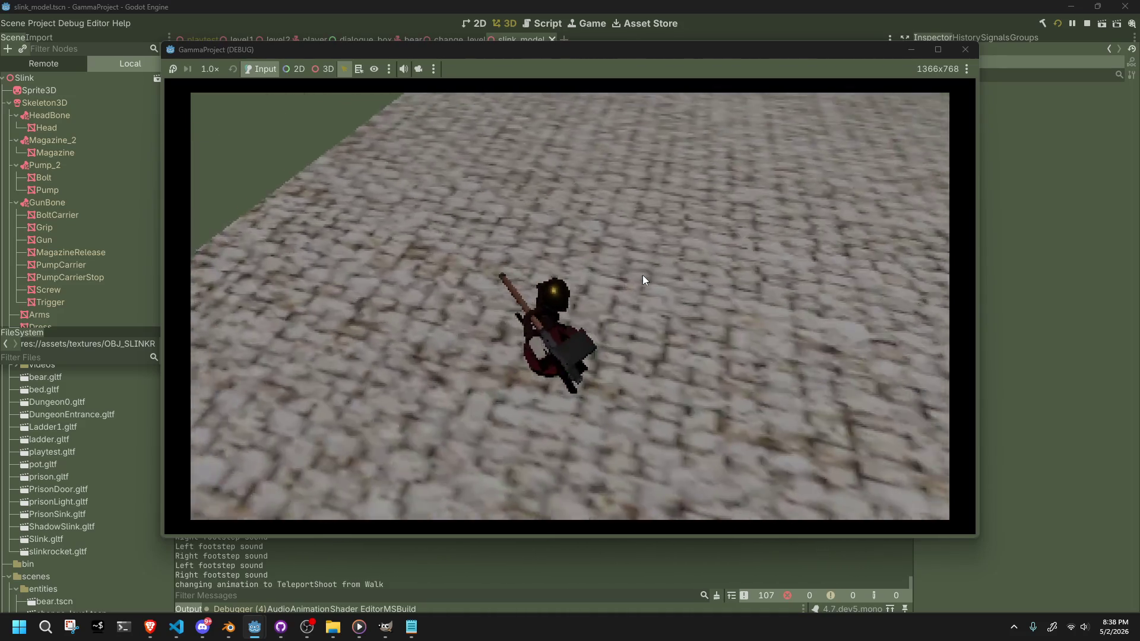
- Walk Slink across the cobblestones, jump toward the ledge, turn left and teleport-shoot onto it
{"action": "key", "text": "w"}
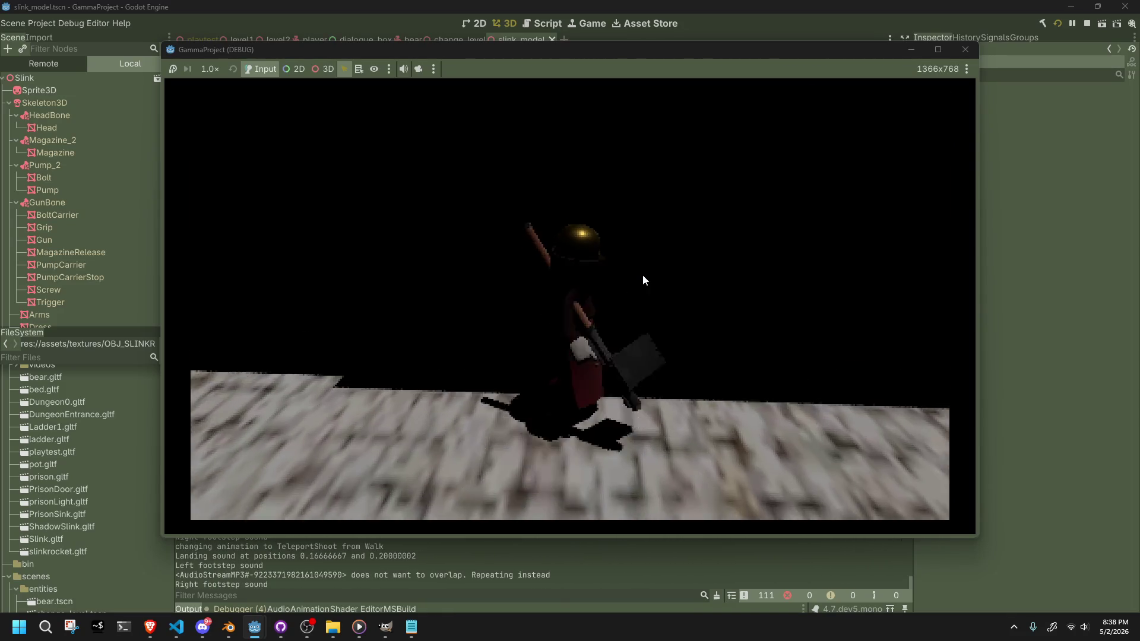
{"action": "key", "text": "w"}
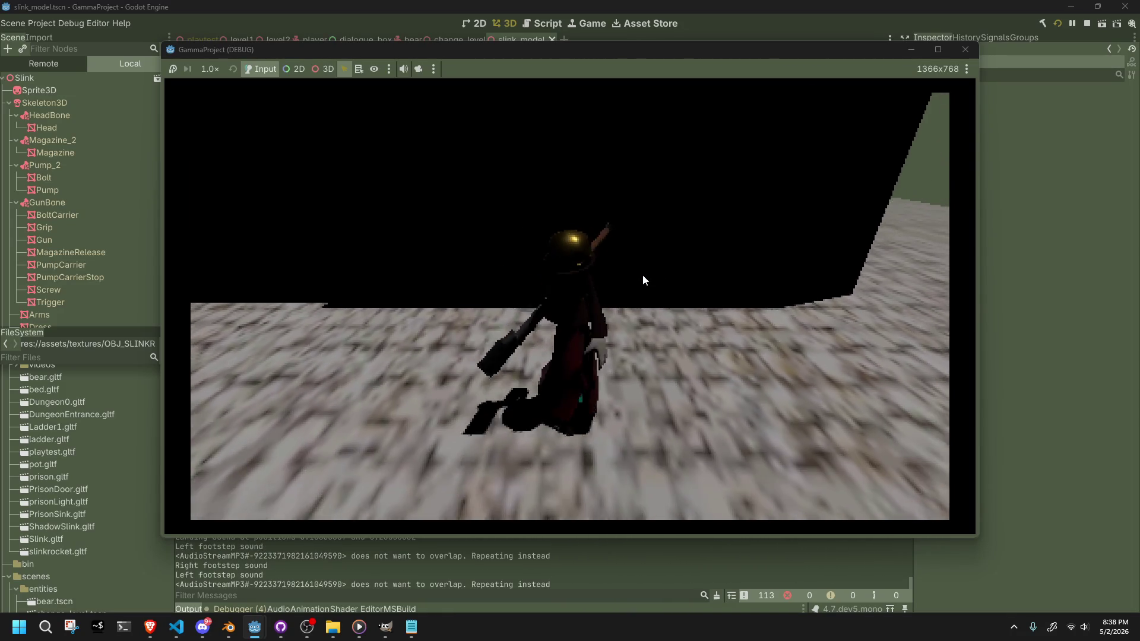
{"action": "key", "text": "w"}
{"action": "key", "text": "space"}
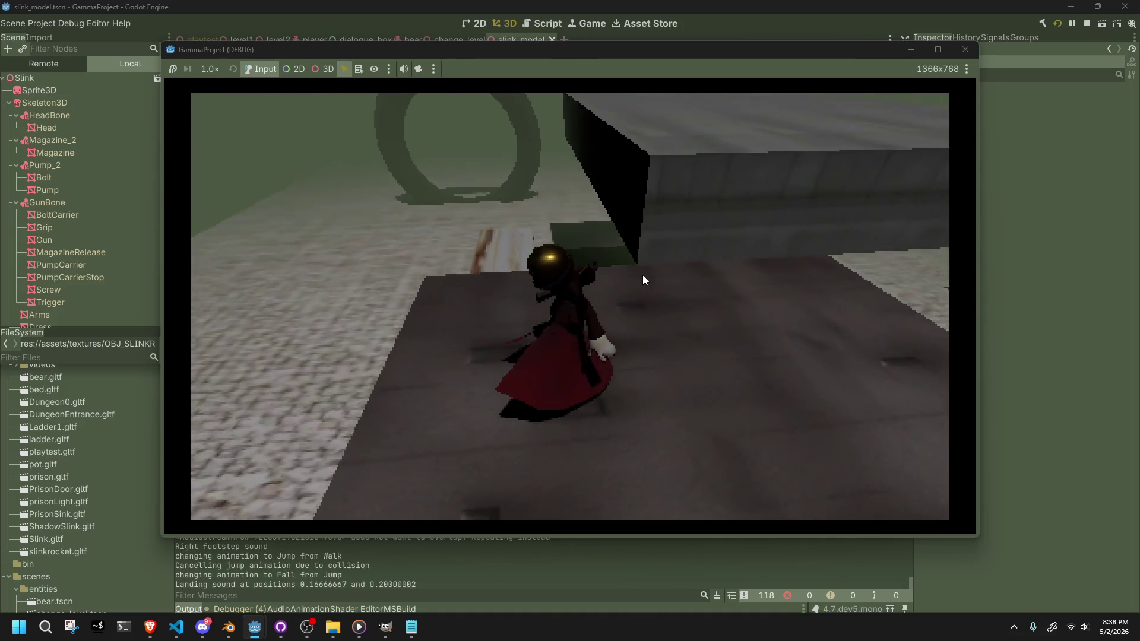
{"action": "key", "text": "w"}
{"action": "key", "text": "space"}
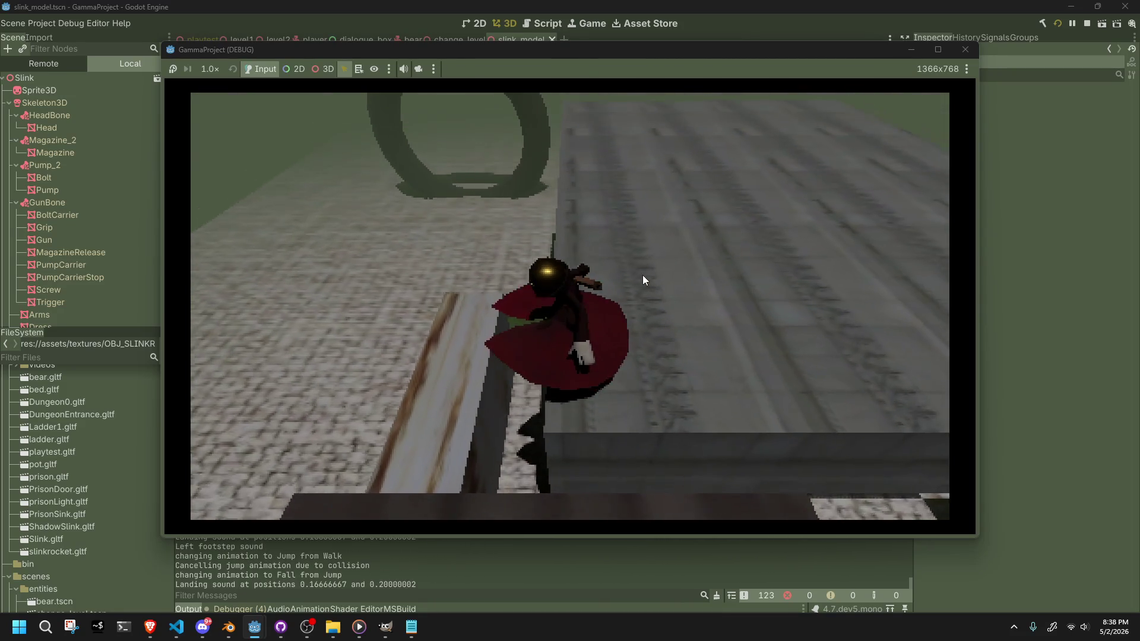
{"action": "key", "text": "s"}
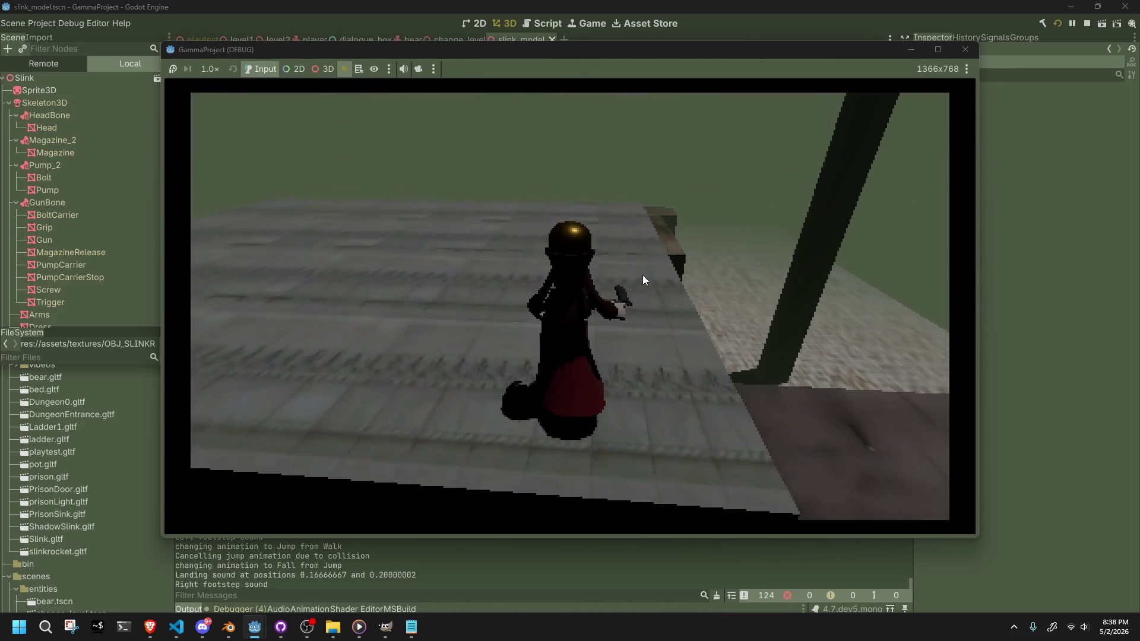
{"action": "key", "text": "a"}
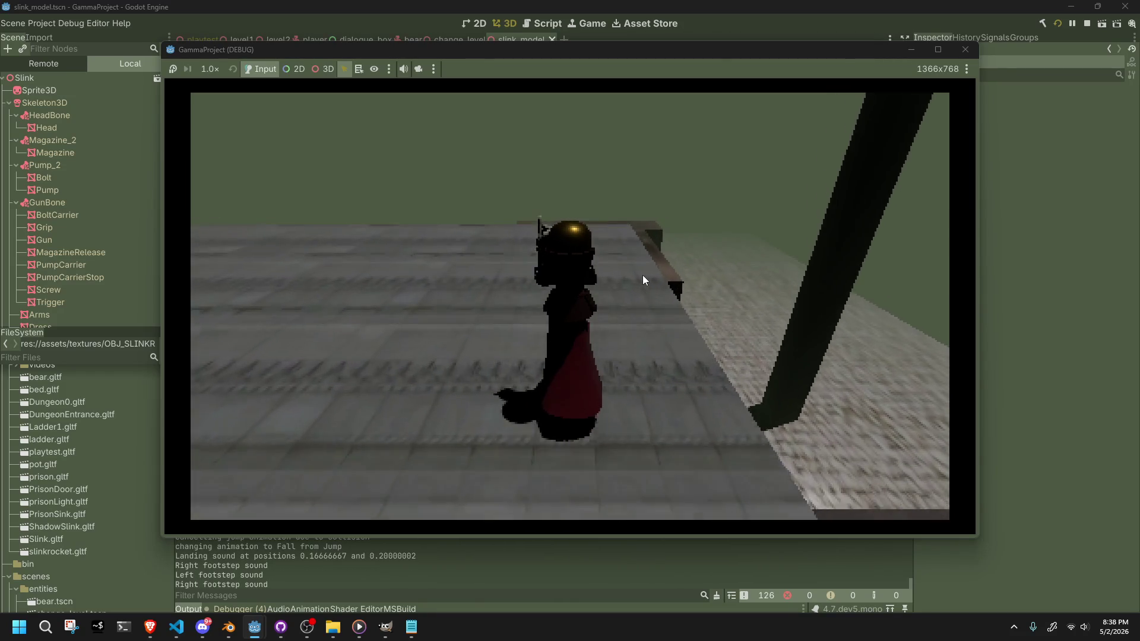
{"action": "key", "text": "a"}
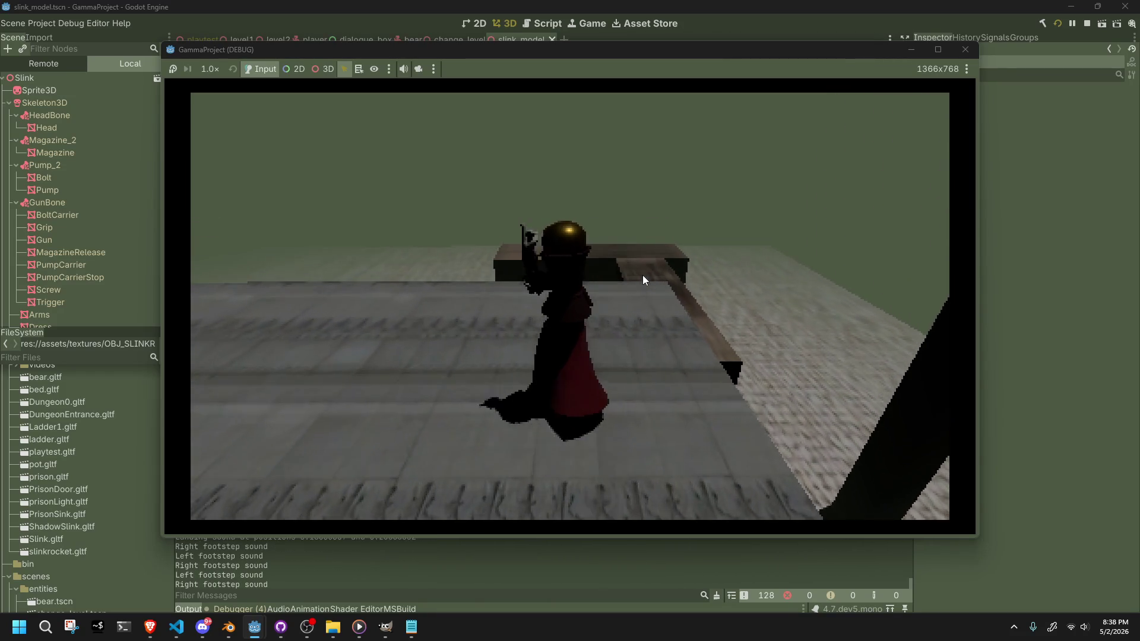
{"action": "left_click", "coordinate": [642, 276]}
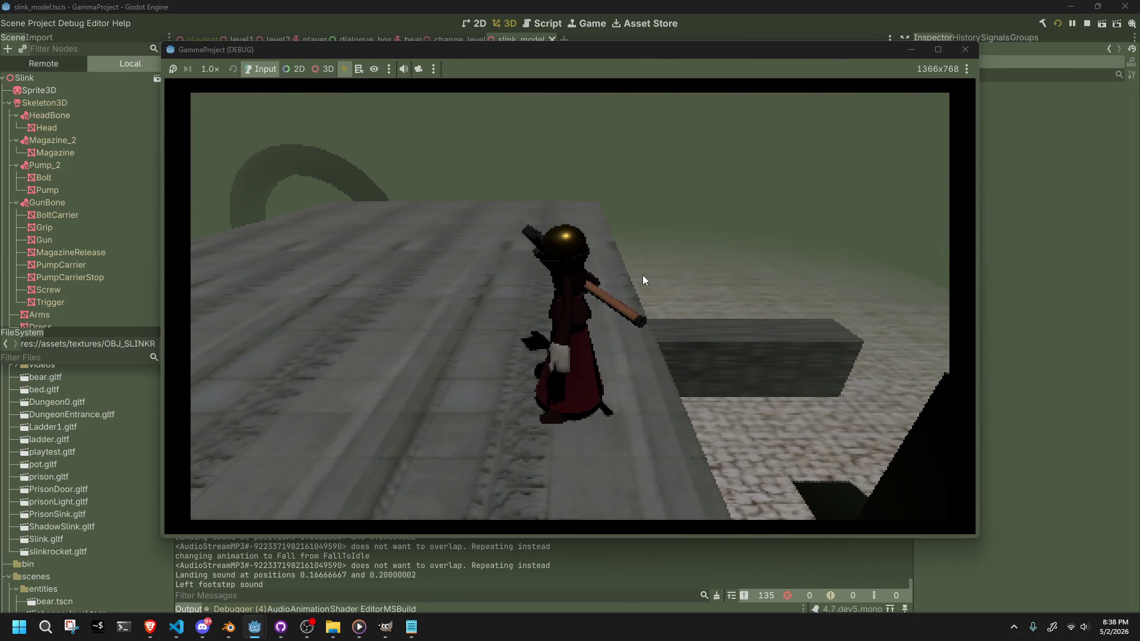
- Walk Slink off the platform edge, land, and jump twice while walking
{"action": "key", "text": "w"}
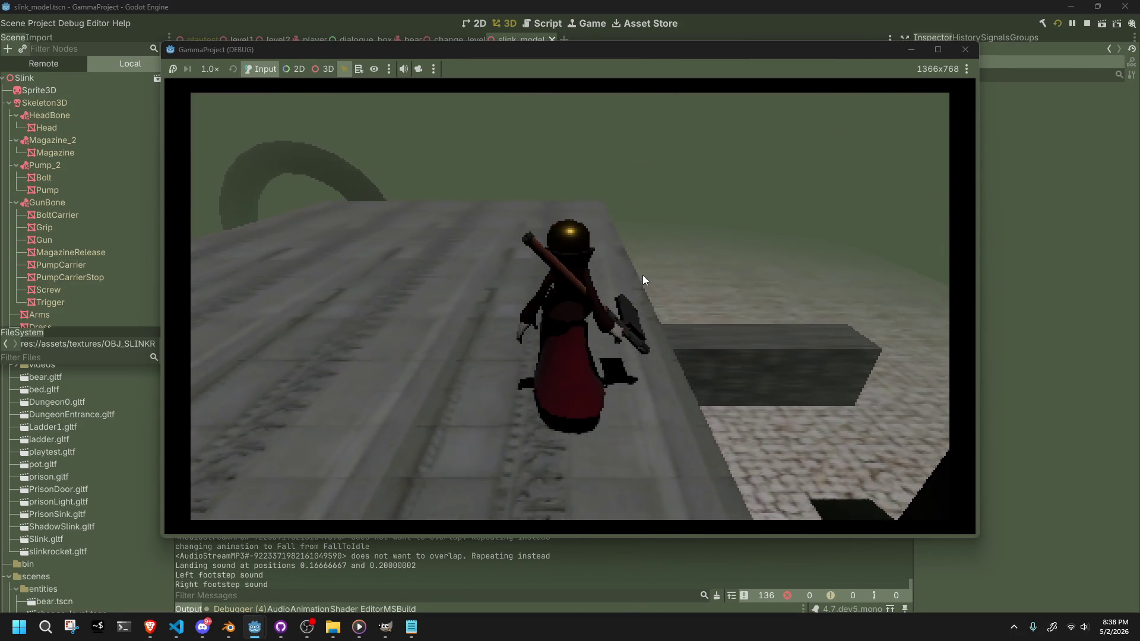
{"action": "key", "text": "w"}
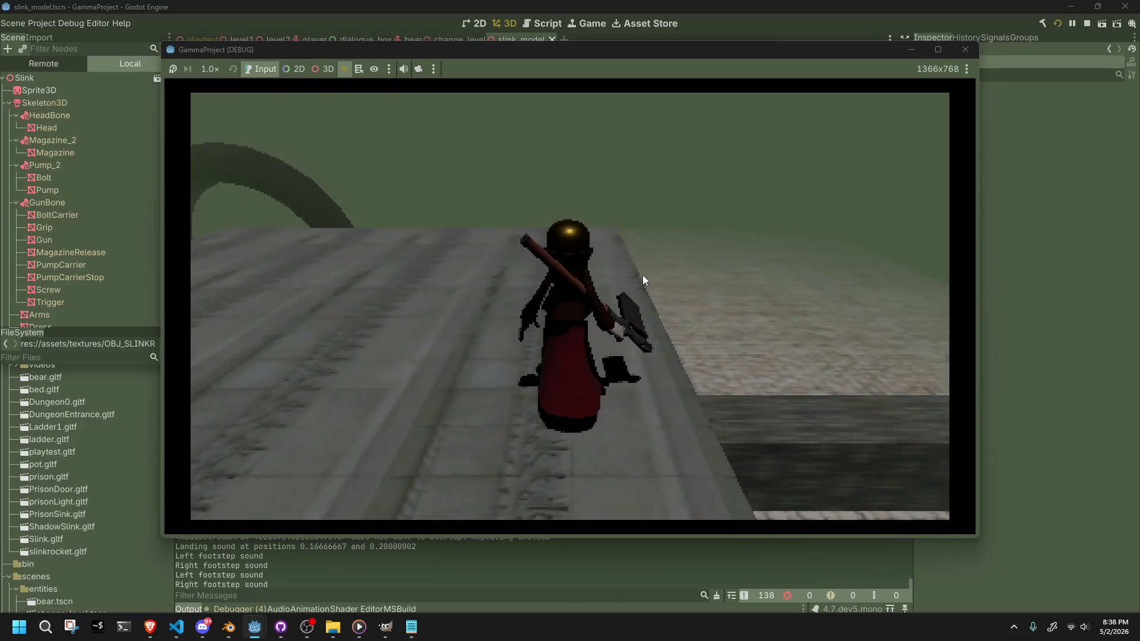
{"action": "key", "text": "a"}
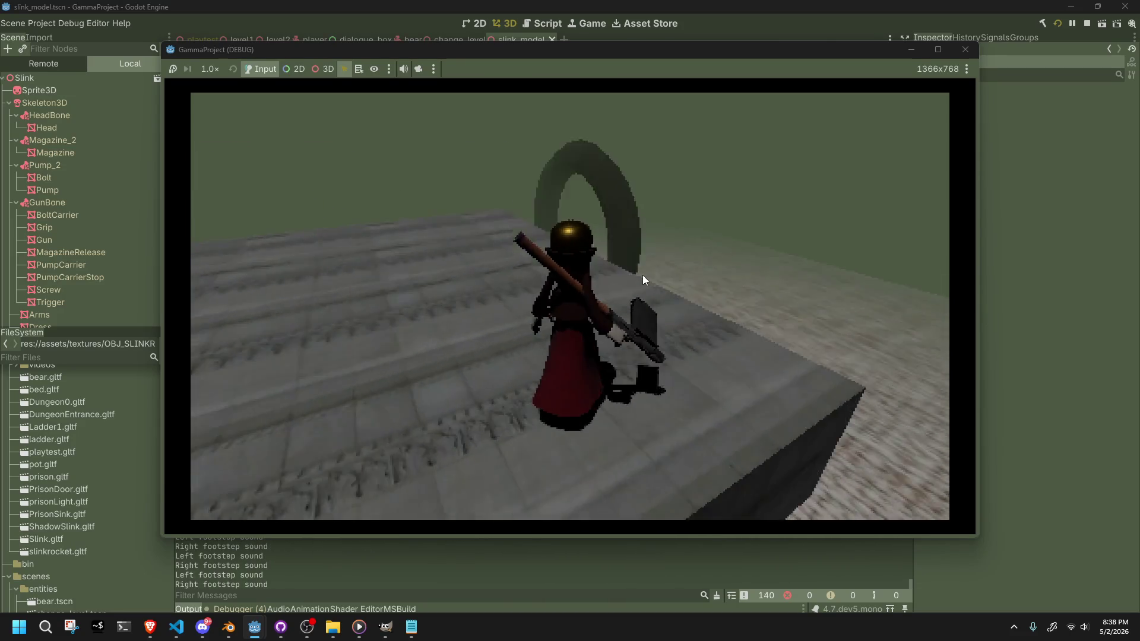
{"action": "key", "text": "w"}
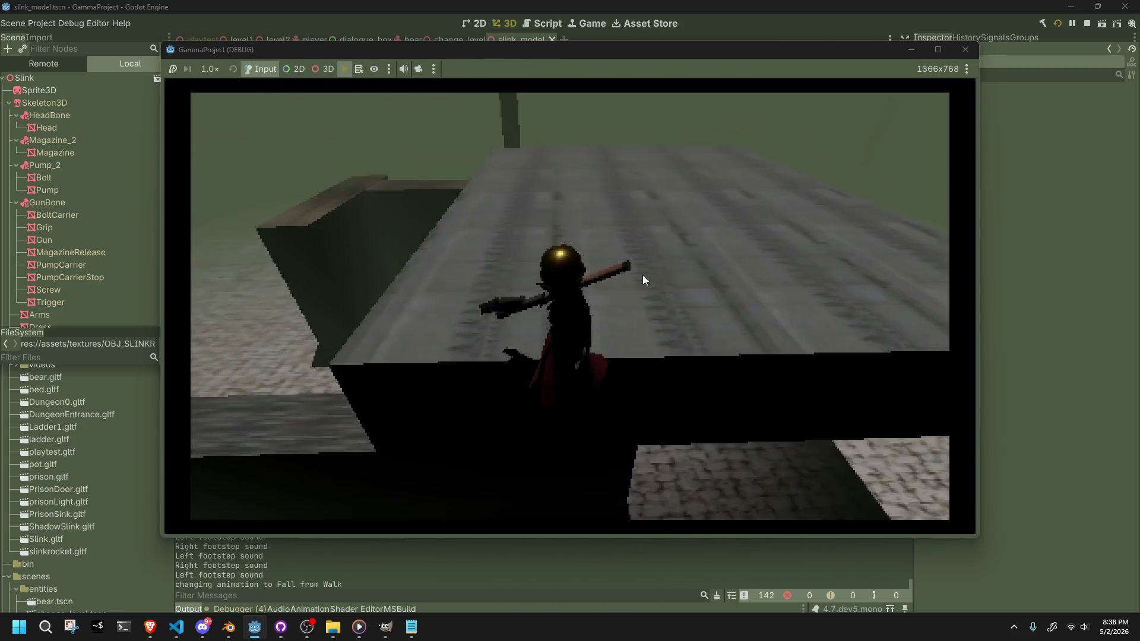
{"action": "key", "text": "w"}
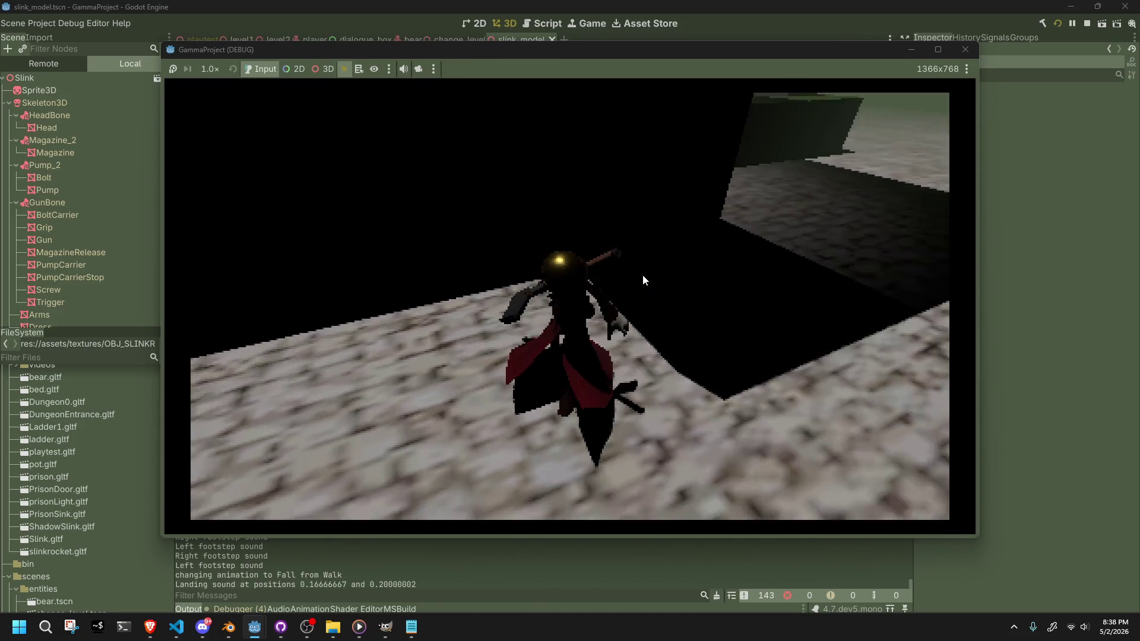
{"action": "key", "text": "w"}
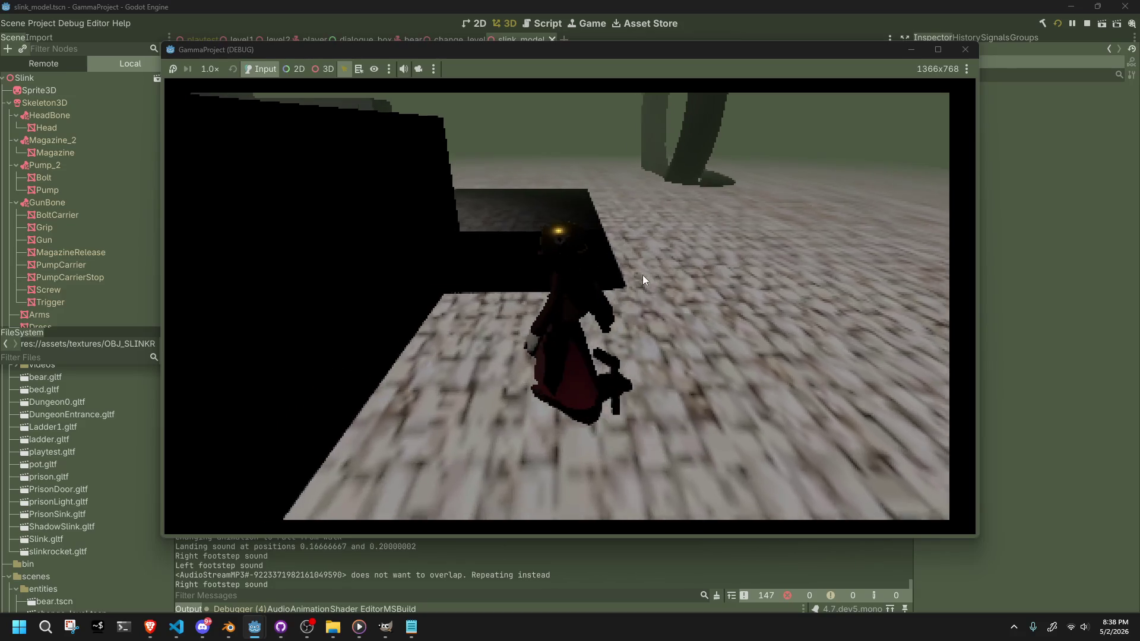
{"action": "key", "text": "w"}
{"action": "key", "text": "space"}
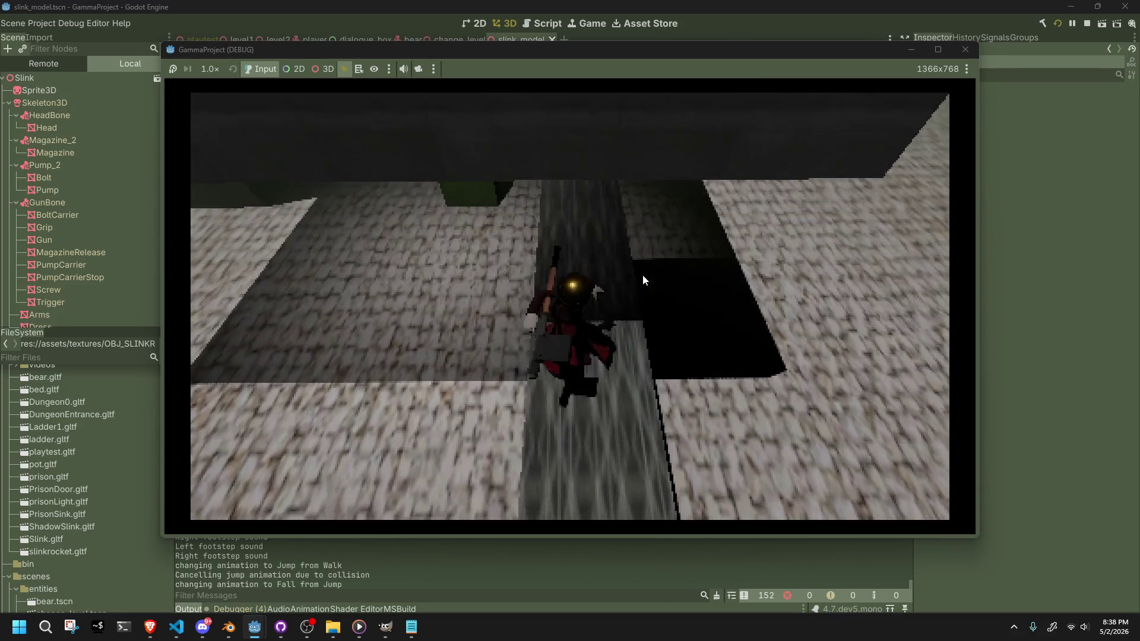
{"action": "key", "text": "w"}
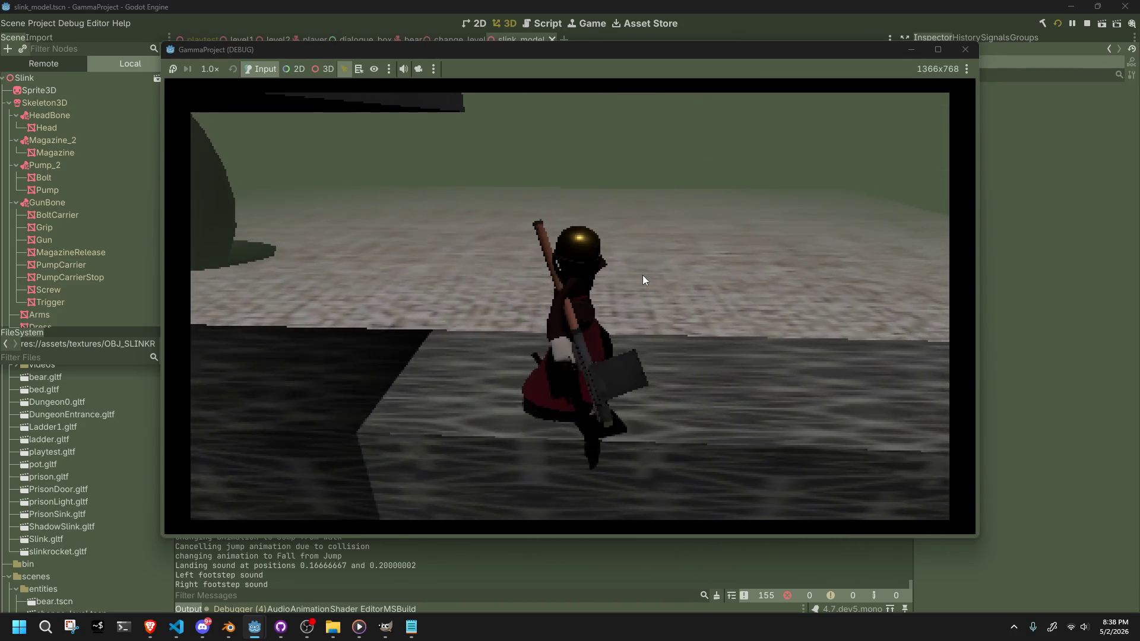
{"action": "key", "text": "space"}
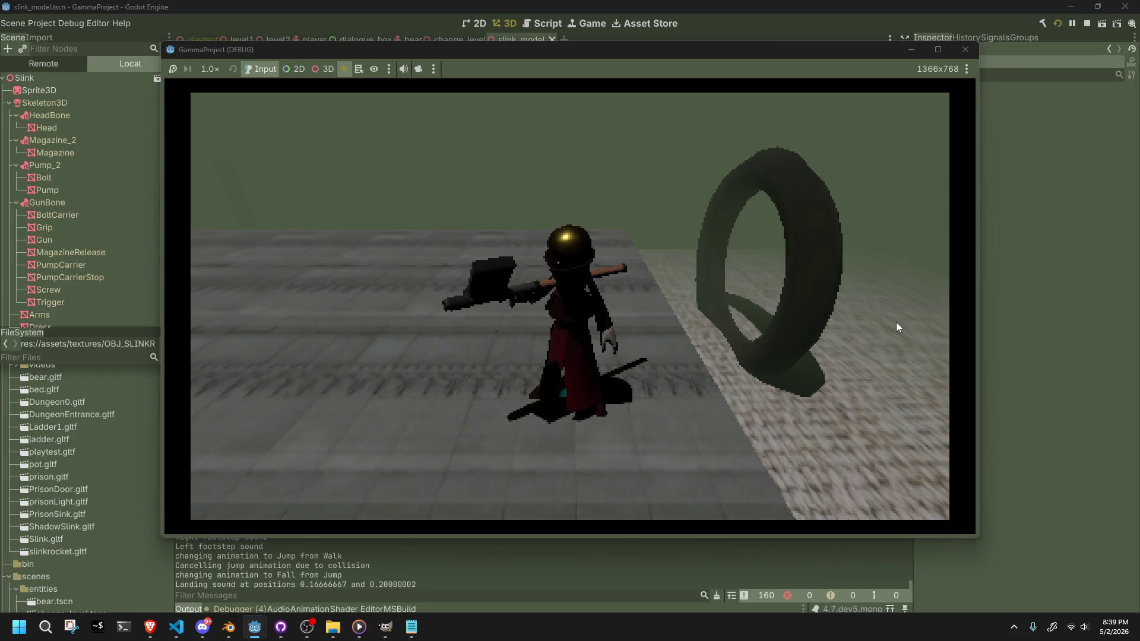
- Steer Slink along the ledge past the dark wall and trigger the teleport-shoot move
{"action": "key", "text": "s"}
{"action": "key", "text": "w"}
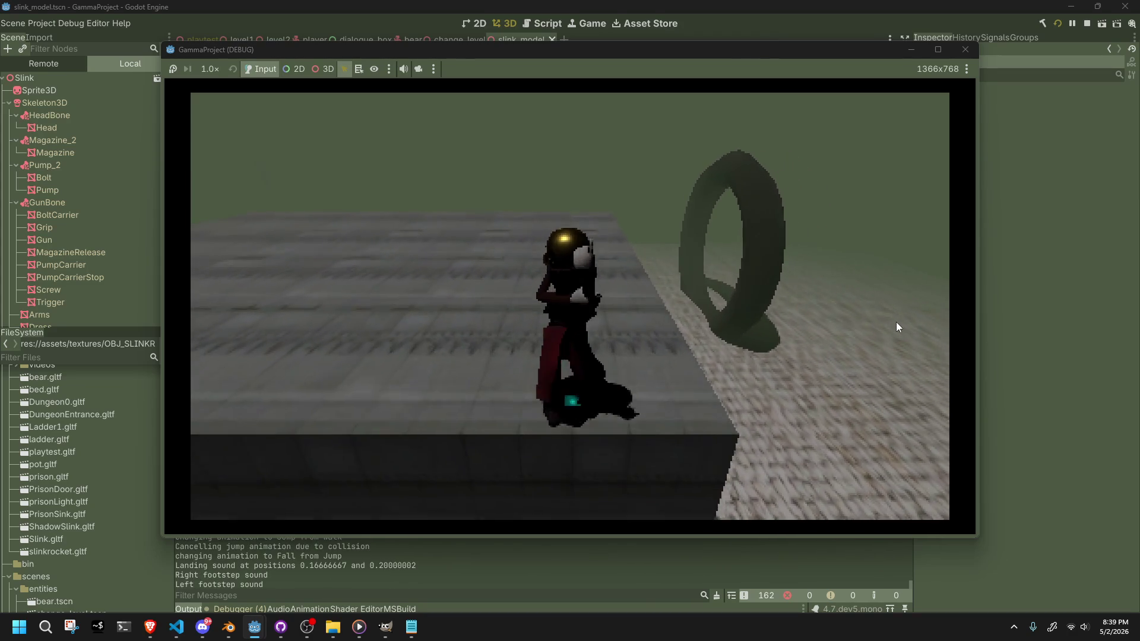
{"action": "key", "text": "w"}
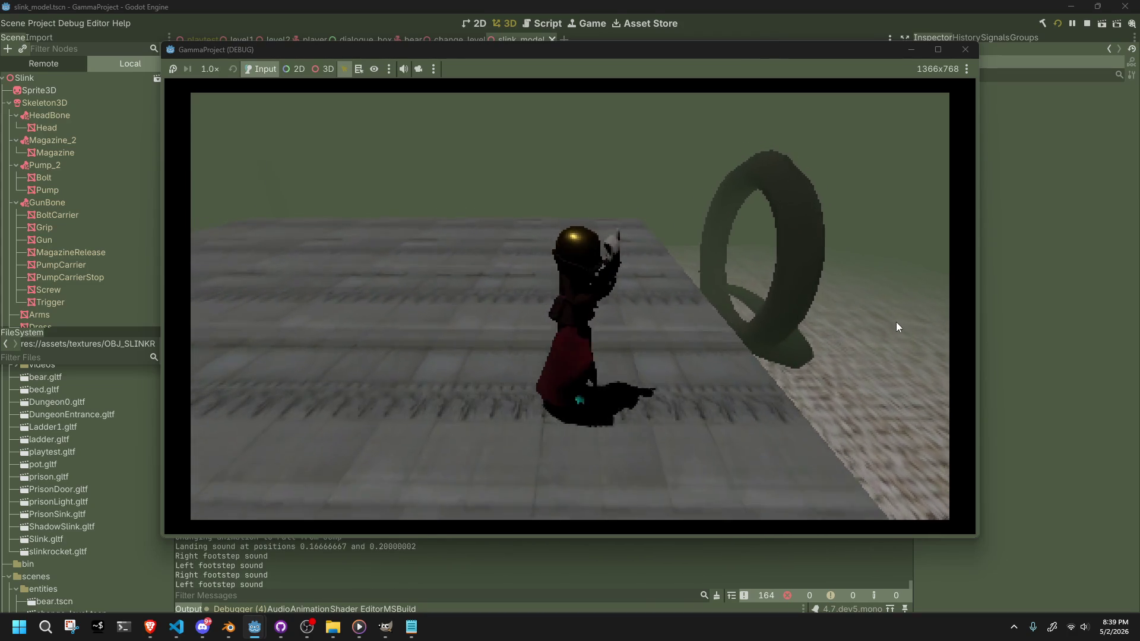
{"action": "key", "text": "a"}
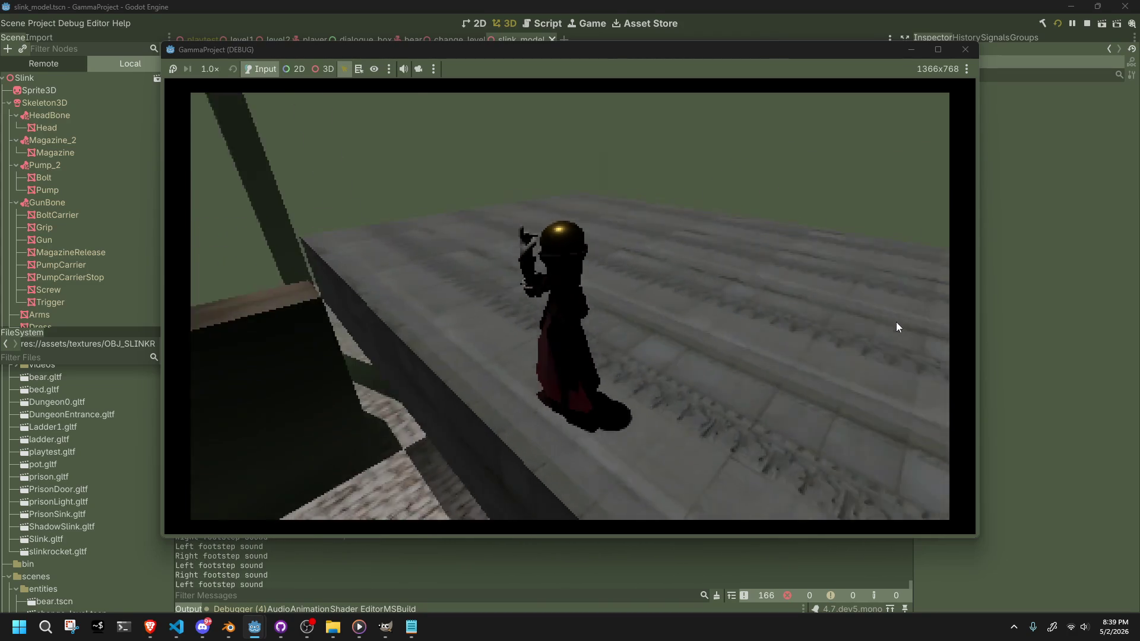
{"action": "key", "text": "w"}
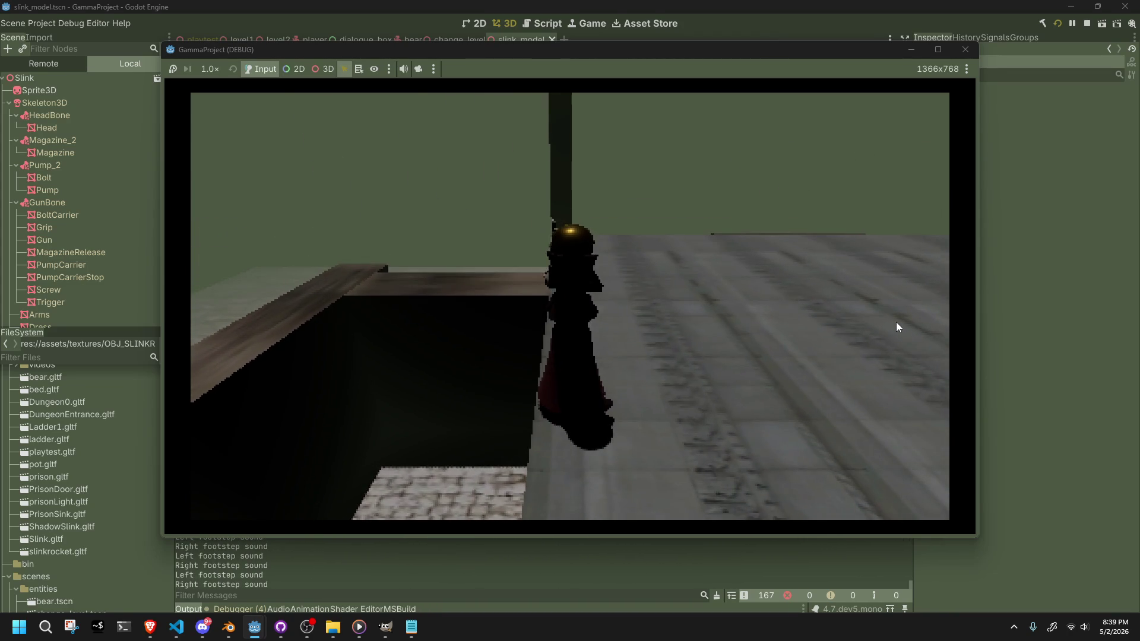
{"action": "key", "text": "a"}
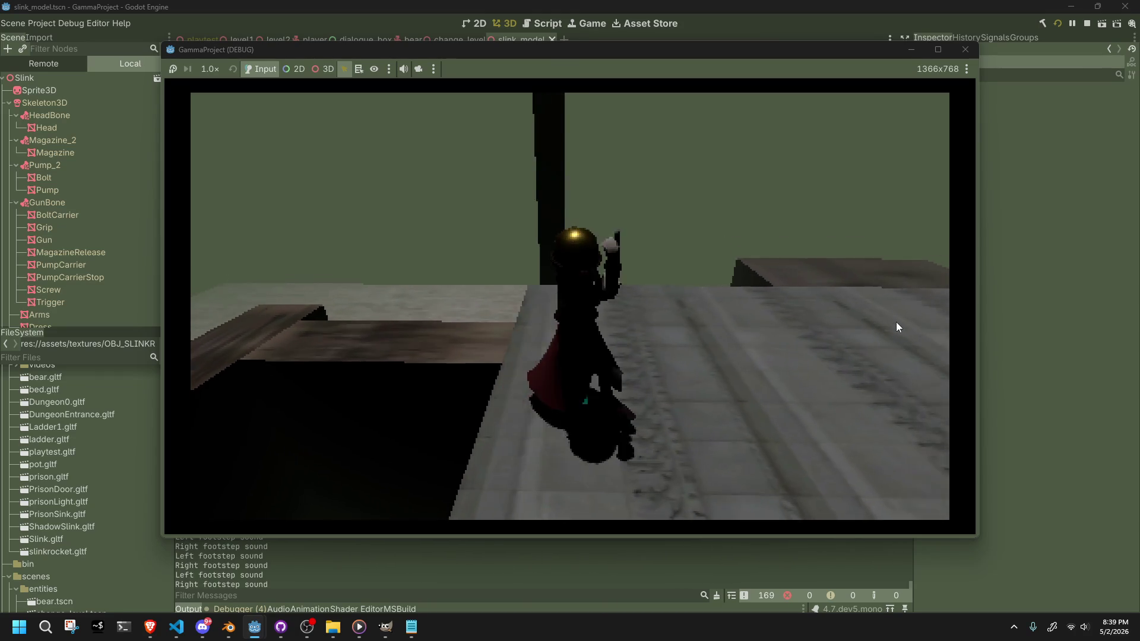
{"action": "key", "text": "w"}
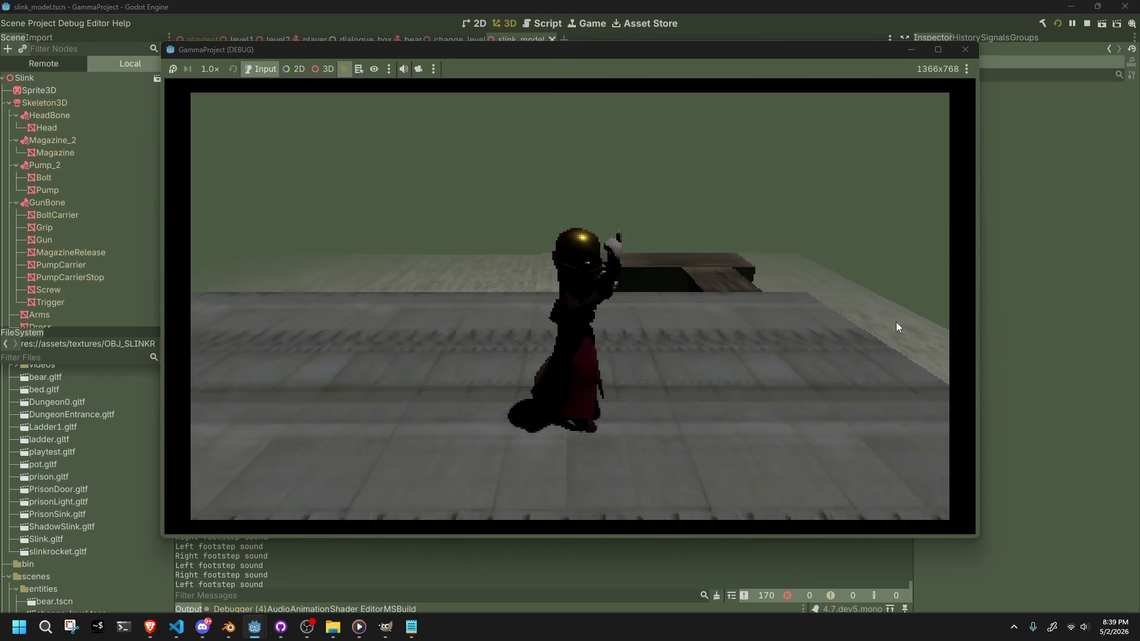
{"action": "key", "text": "a"}
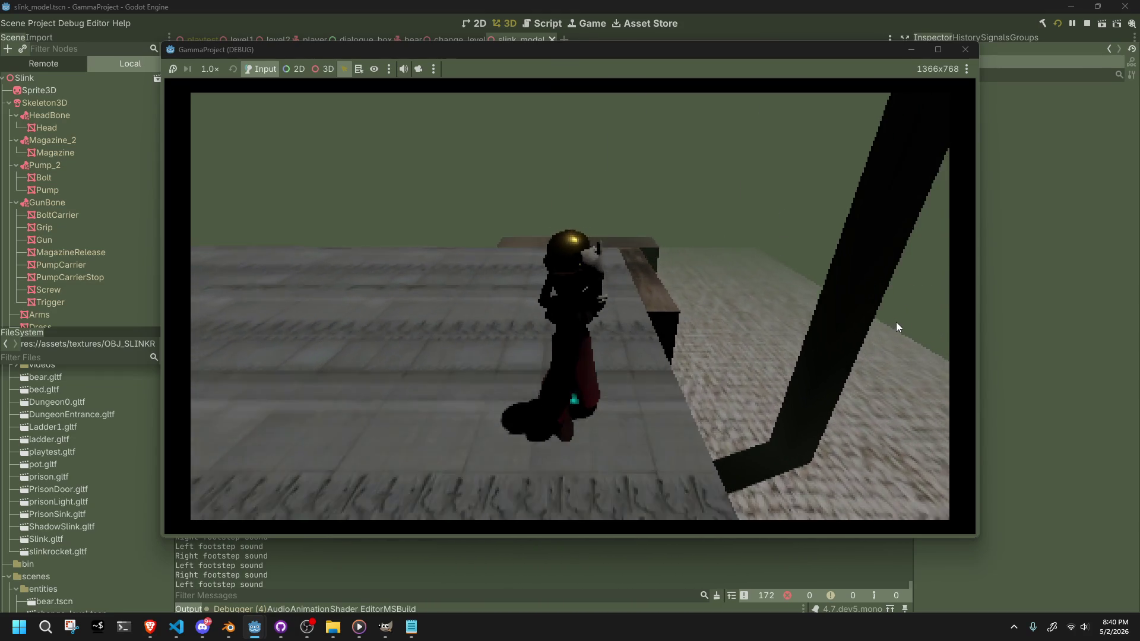
{"action": "left_click", "coordinate": [896, 321]}
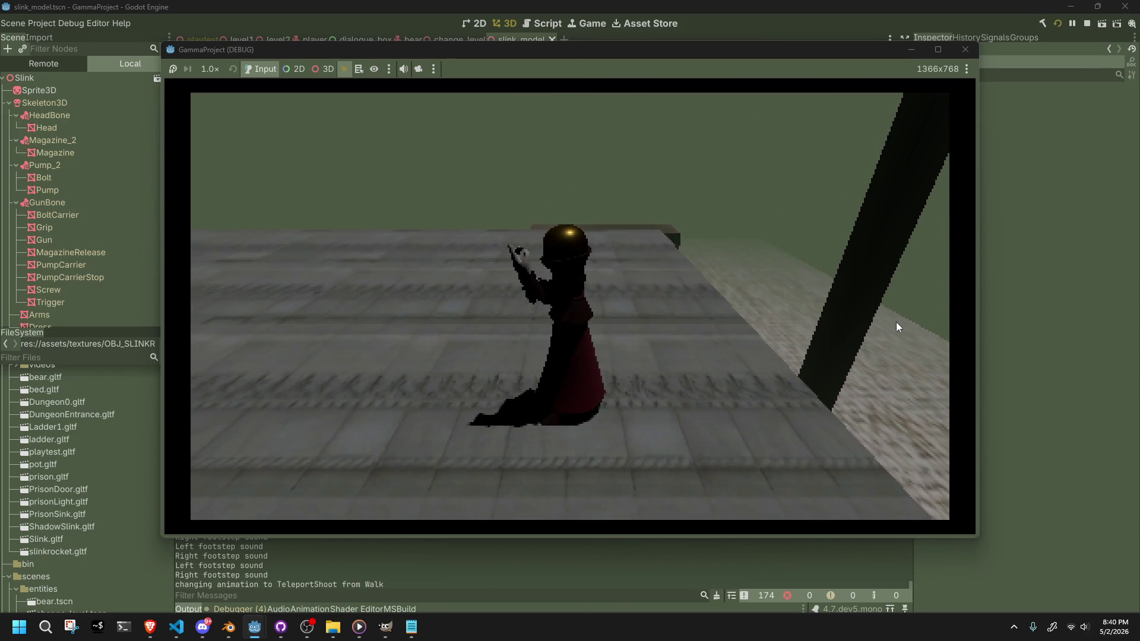
- Jump Slink onto the dark block, teleport-shoot again, then close the game with Alt+F4
{"action": "key", "text": "w"}
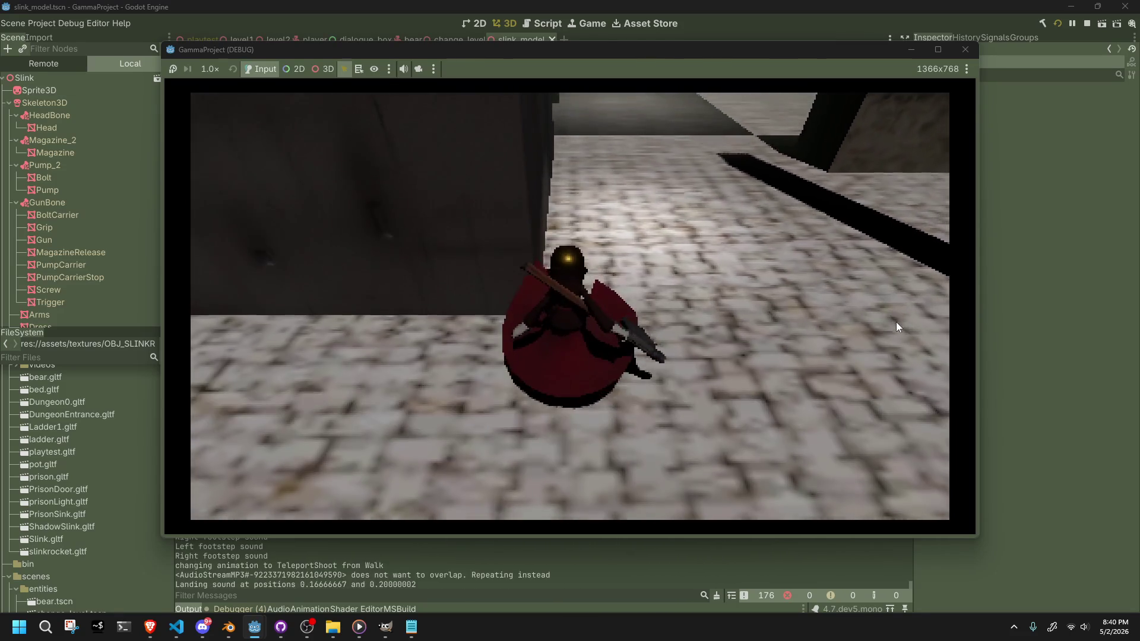
{"action": "key", "text": "space"}
{"action": "key", "text": "w"}
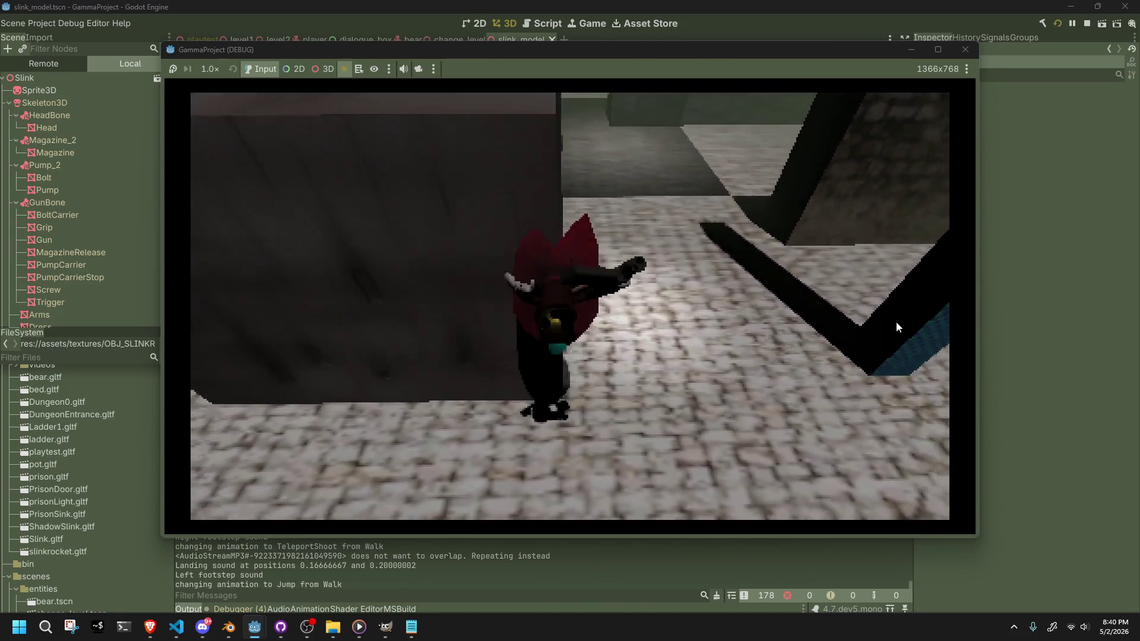
{"action": "key", "text": "w"}
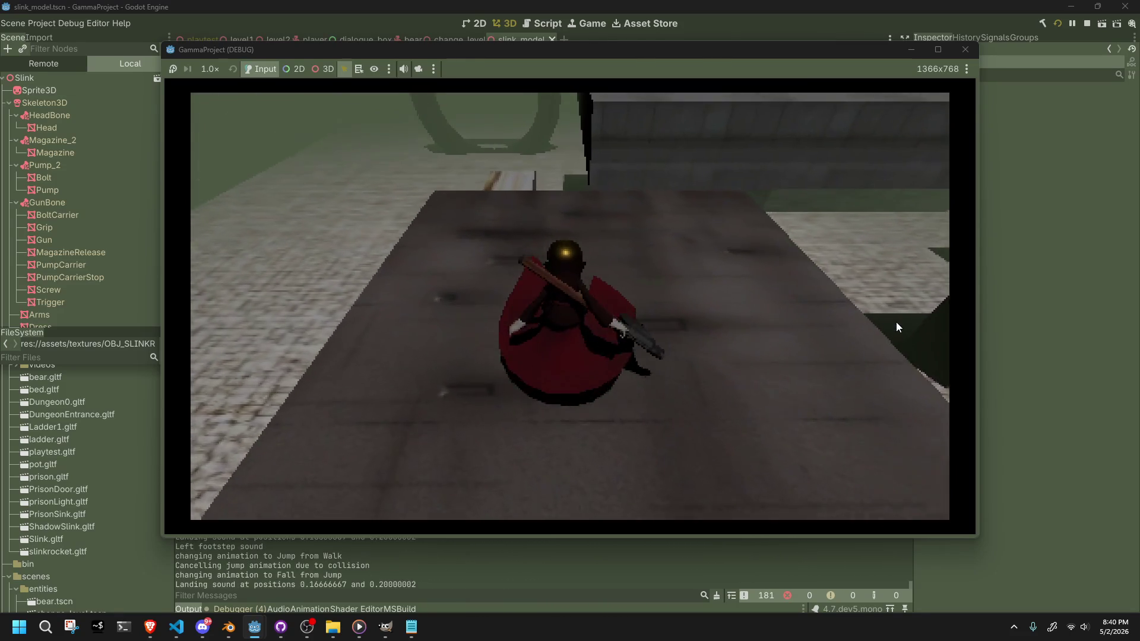
{"action": "key", "text": "w"}
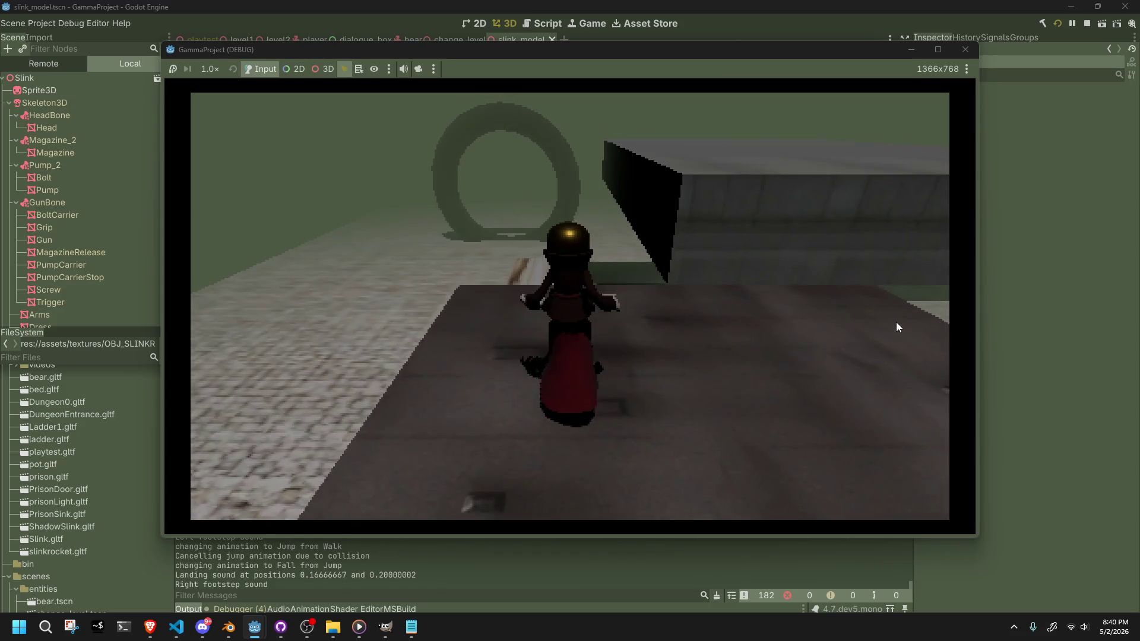
{"action": "key", "text": "w"}
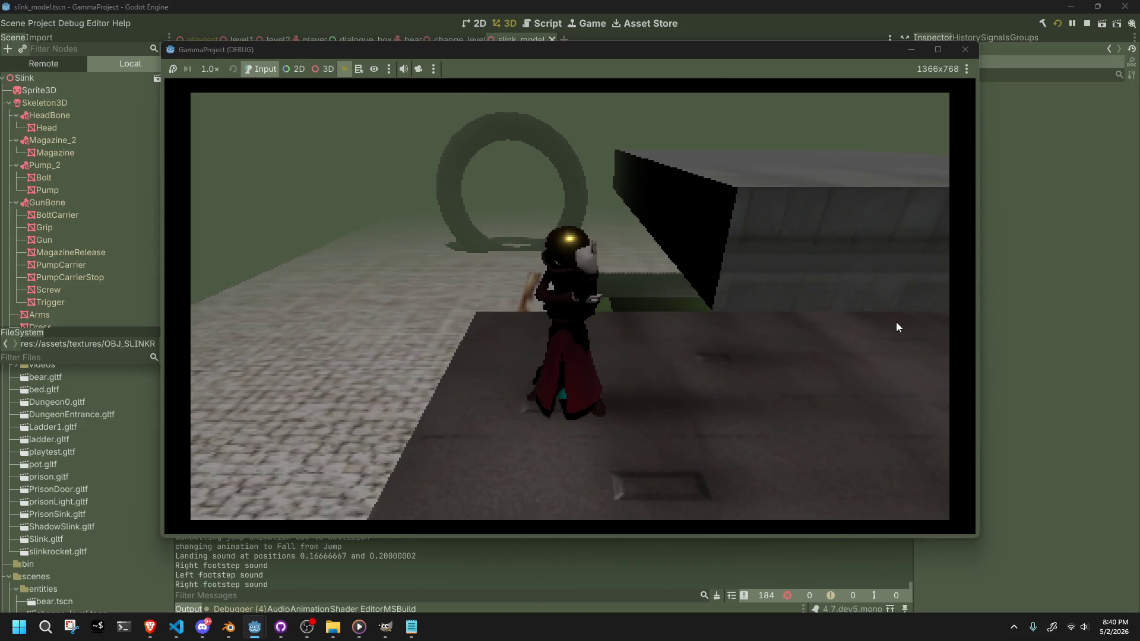
{"action": "left_click", "coordinate": [896, 322]}
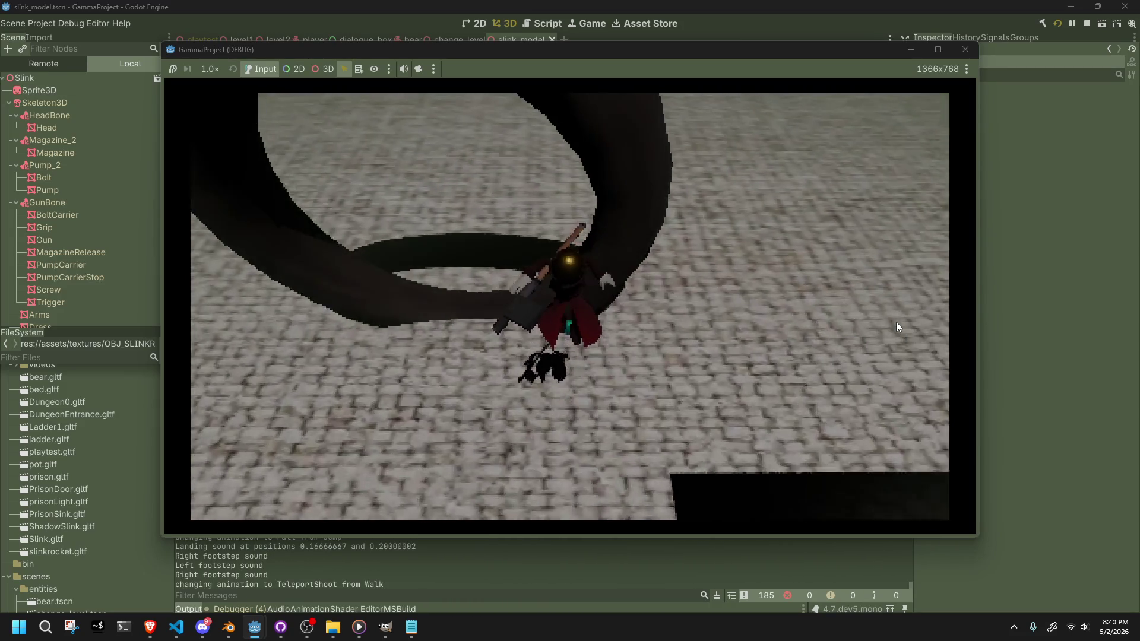
{"action": "key", "text": "alt+F4"}
{"action": "key", "text": "alt+Tab"}
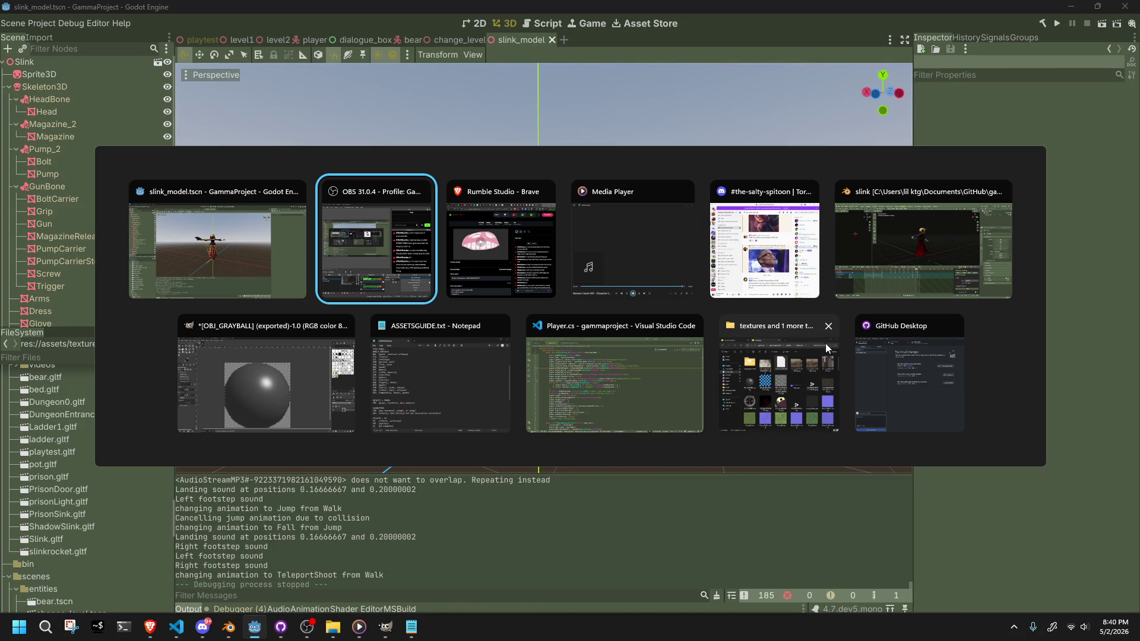
- Comment out velocity line 276 in Player.cs's TeleportShoot case with //, save, and return to Godot
{"action": "left_click", "coordinate": [616, 406]}
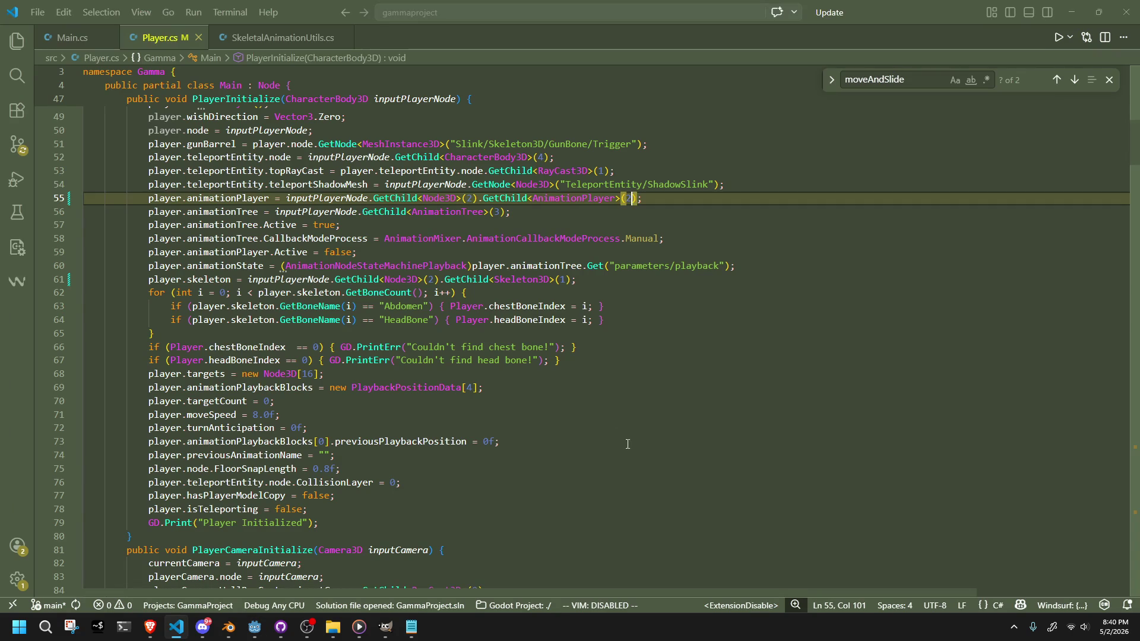
{"action": "scroll", "coordinate": [616, 406], "scroll_direction": "down", "scroll_amount": 20}
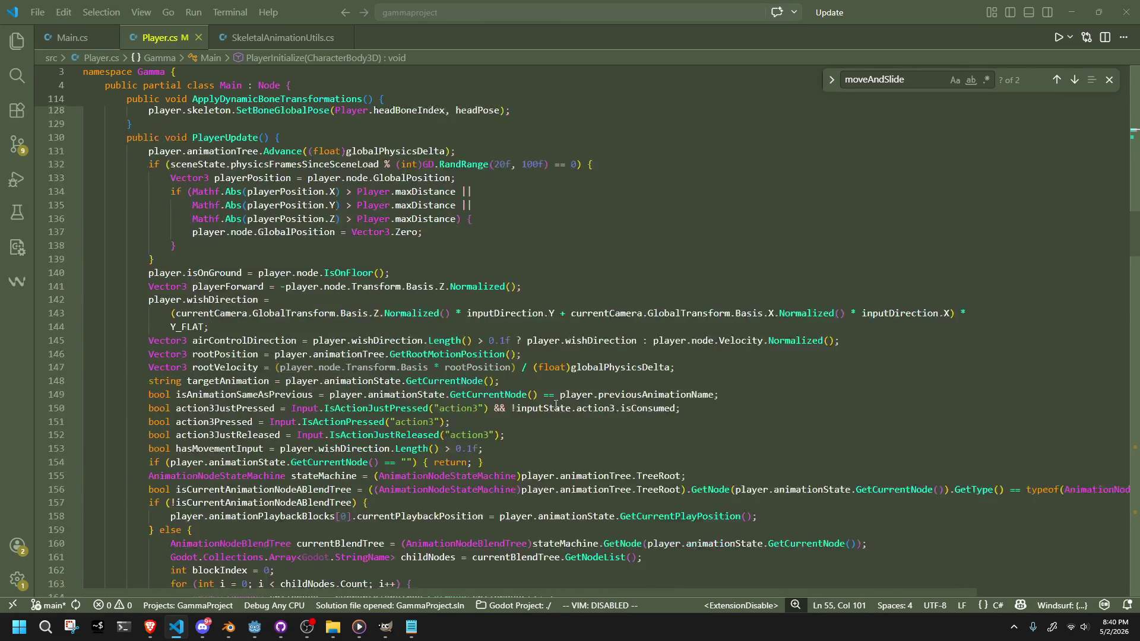
{"action": "scroll", "coordinate": [555, 404], "scroll_direction": "down", "scroll_amount": 5}
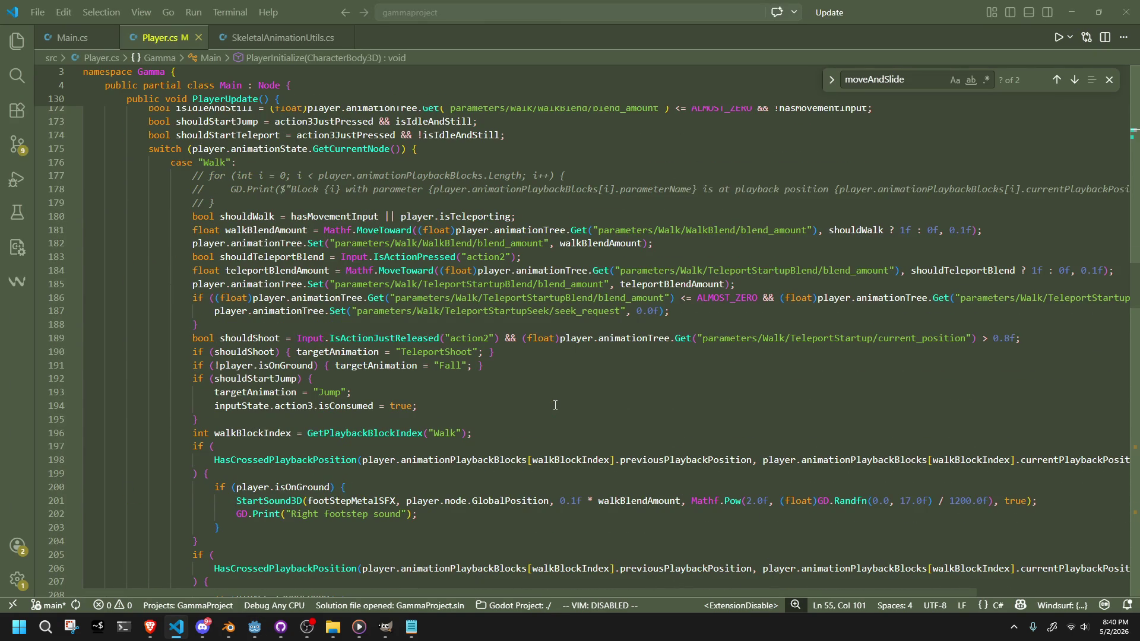
{"action": "scroll", "coordinate": [555, 404], "scroll_direction": "down", "scroll_amount": 17}
{"action": "scroll", "coordinate": [429, 421], "scroll_direction": "down", "scroll_amount": 10}
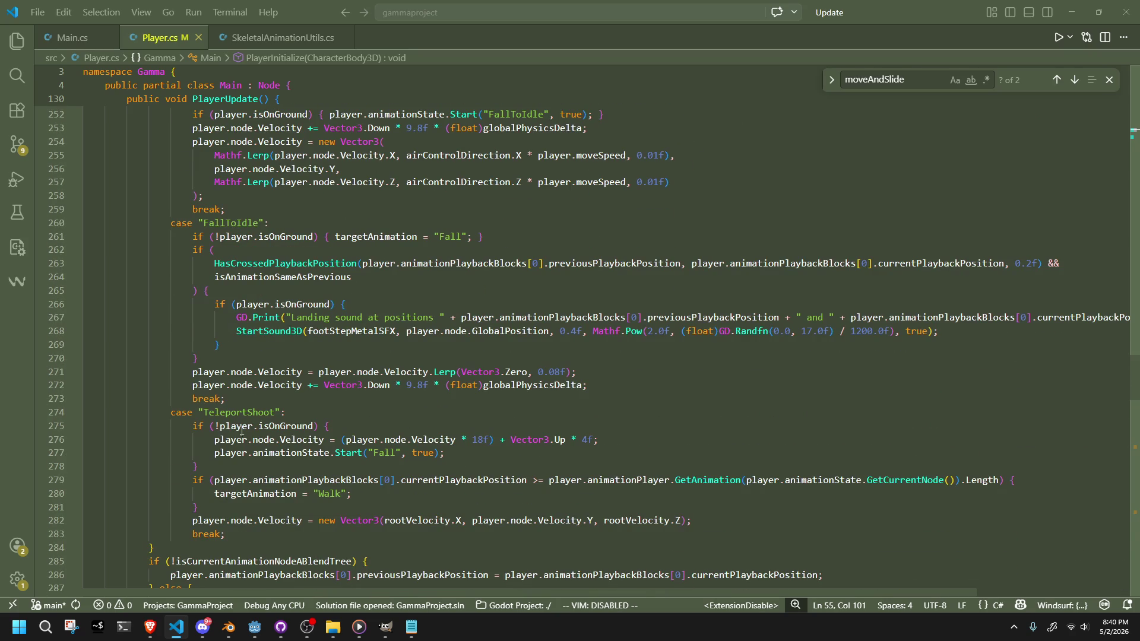
{"action": "left_click", "coordinate": [216, 439]}
{"action": "type", "text": "//"}
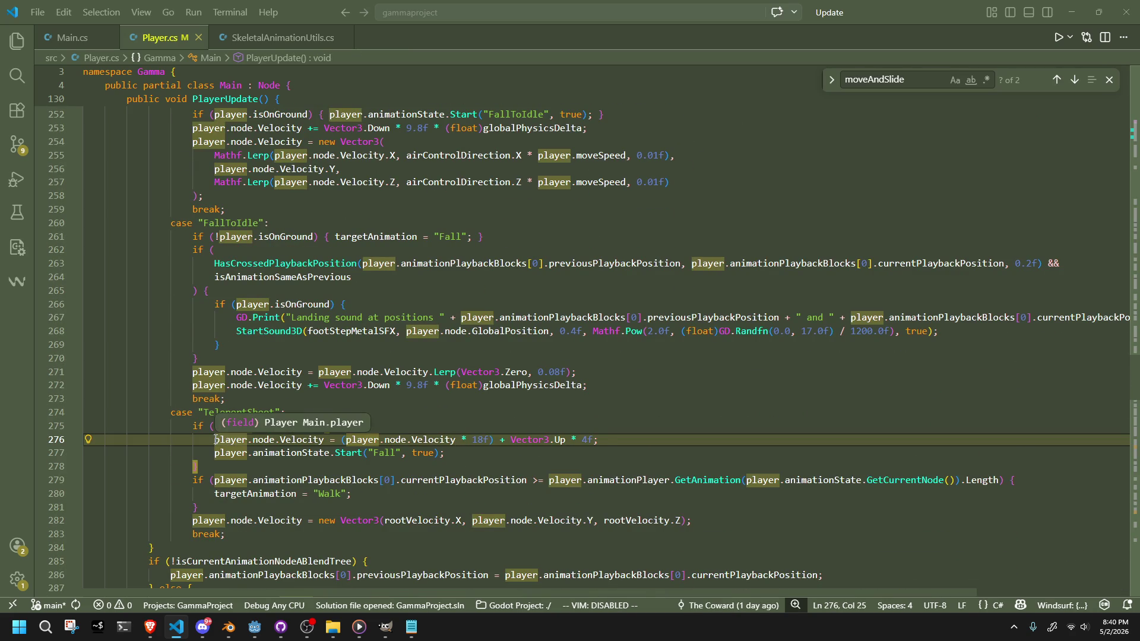
{"action": "key", "text": "ctrl+s"}
{"action": "key", "text": "alt+Tab"}
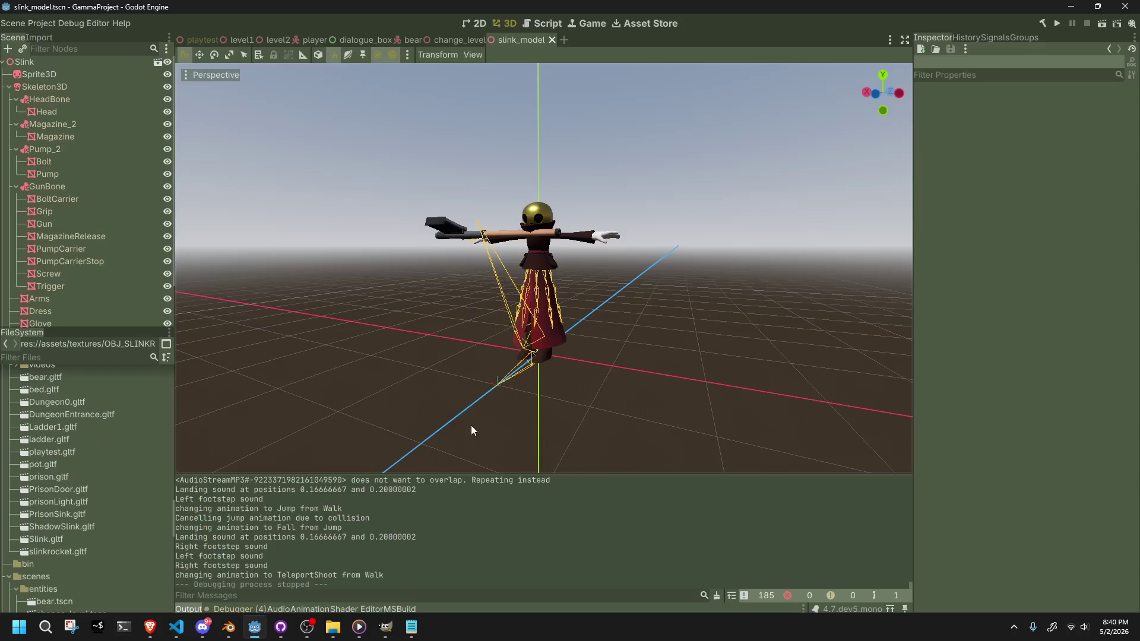
- Run the project twice to test teleport-shoot without the boost, stopping each run with F8
{"action": "left_click", "coordinate": [1057, 24]}
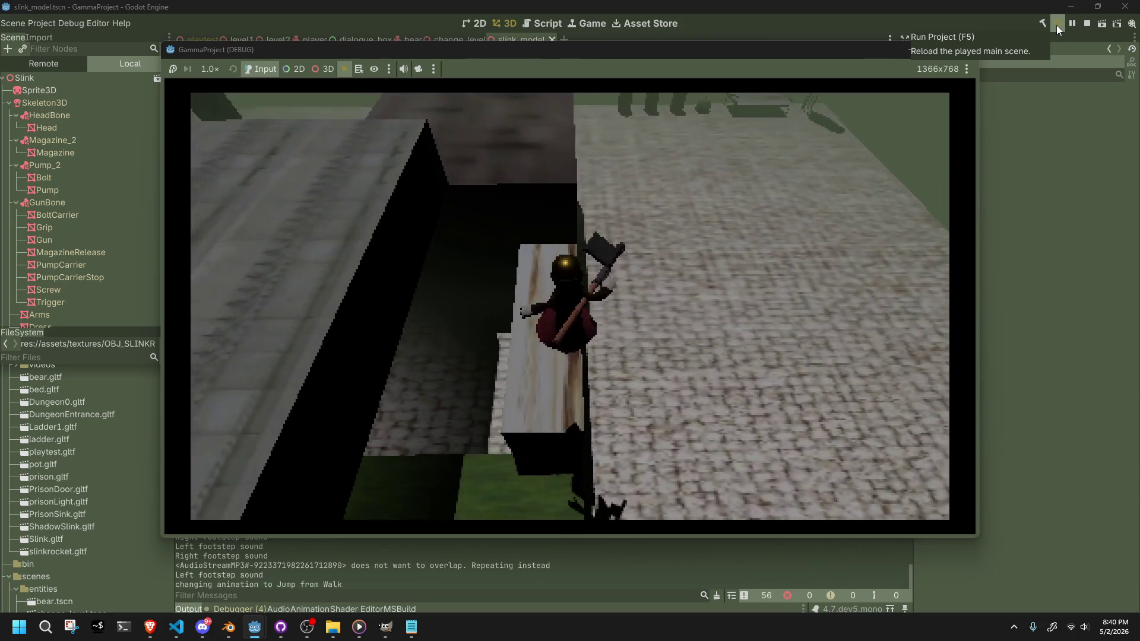
{"action": "key", "text": "F8"}
{"action": "key", "text": "alt+Tab"}
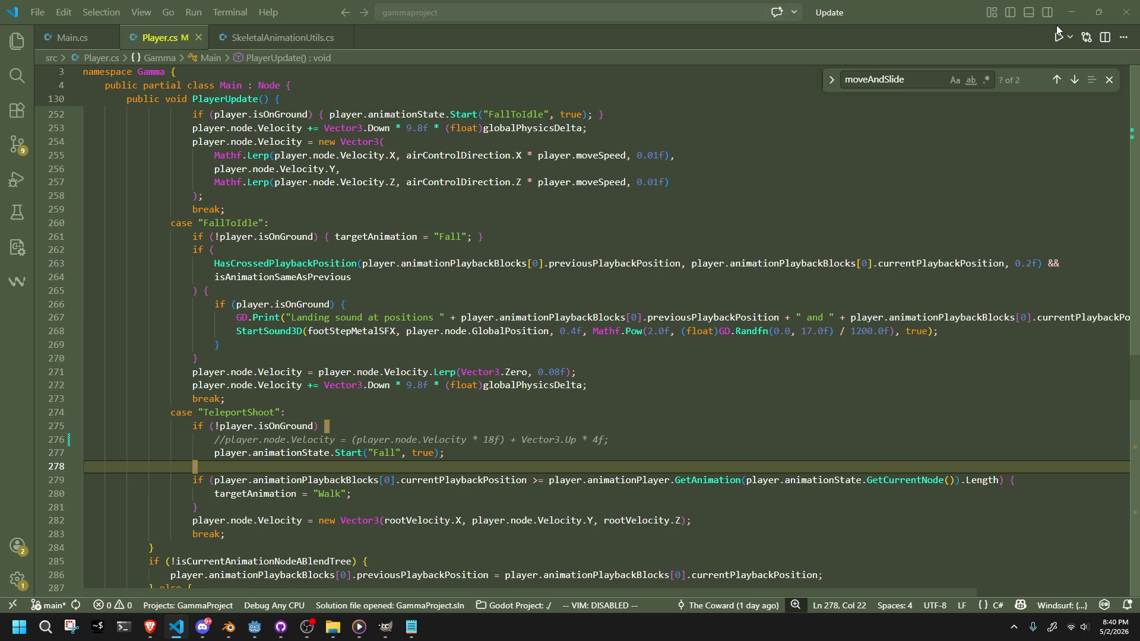
{"action": "key", "text": "alt+Tab"}
{"action": "left_click", "coordinate": [1057, 24]}
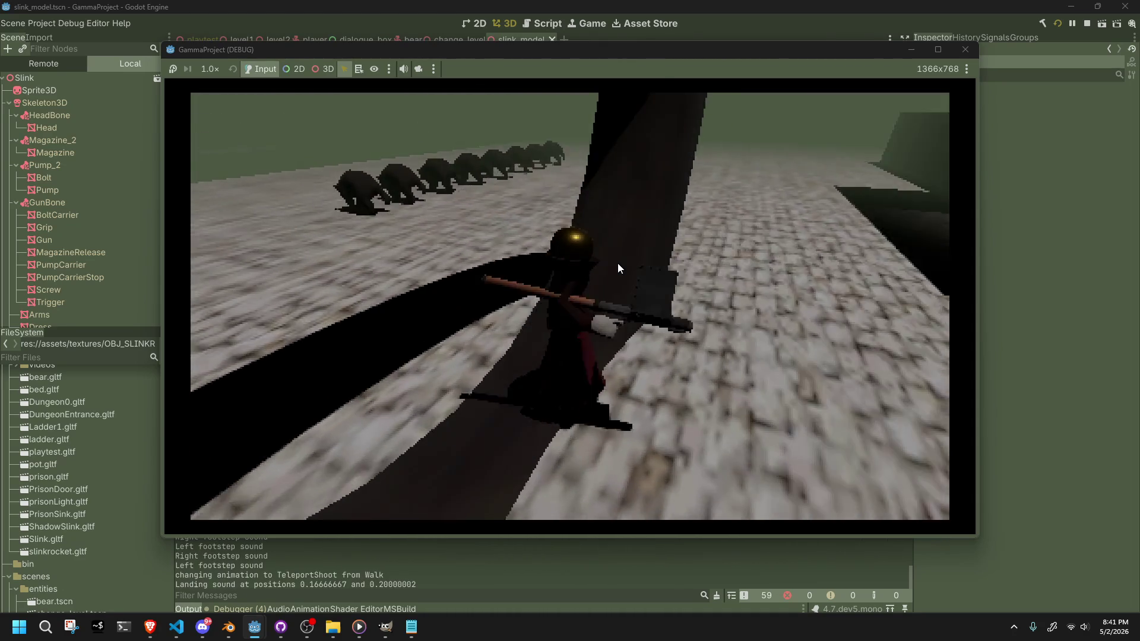
{"action": "key", "text": "F8"}
{"action": "key", "text": "alt+Tab"}
- Uncomment line 276, drop its multiplier term, change Vector3.Up * 4f to 5f, and save
{"action": "left_click", "coordinate": [396, 423]}
{"action": "left_click", "coordinate": [273, 445]}
{"action": "key", "text": "ctrl+slash"}
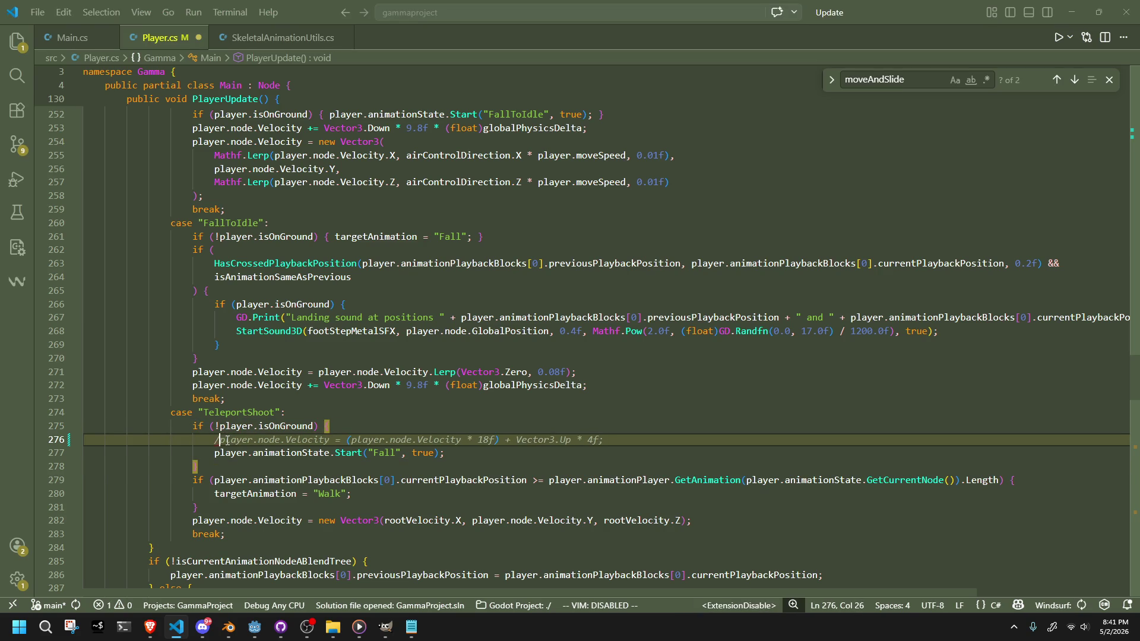
{"action": "left_click", "coordinate": [475, 461]}
{"action": "left_click_drag", "start_coordinate": [502, 440], "coordinate": [345, 440]}
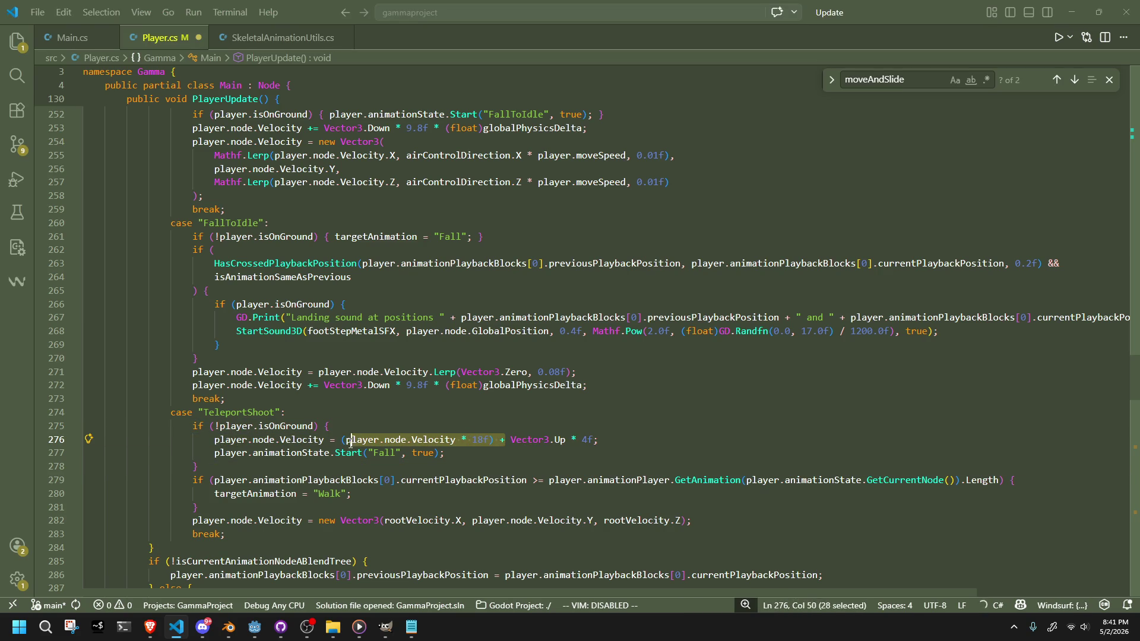
{"action": "key", "text": "BackSpace"}
{"action": "left_click", "coordinate": [418, 439]}
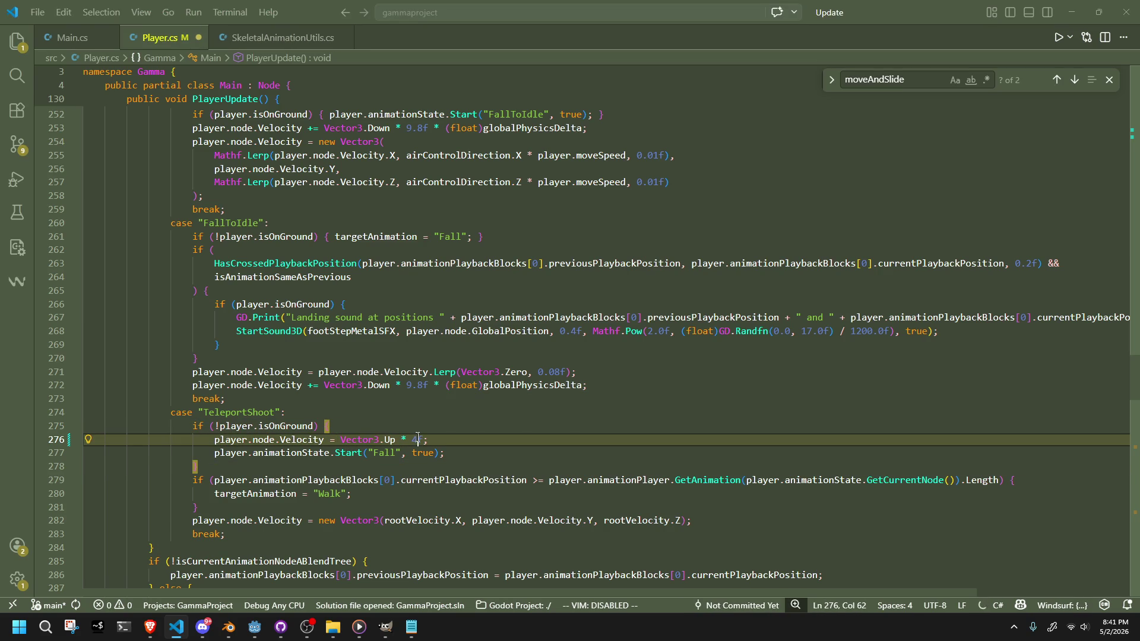
{"action": "key", "text": "BackSpace"}
{"action": "type", "text": "5"}
{"action": "key", "text": "ctrl+s"}
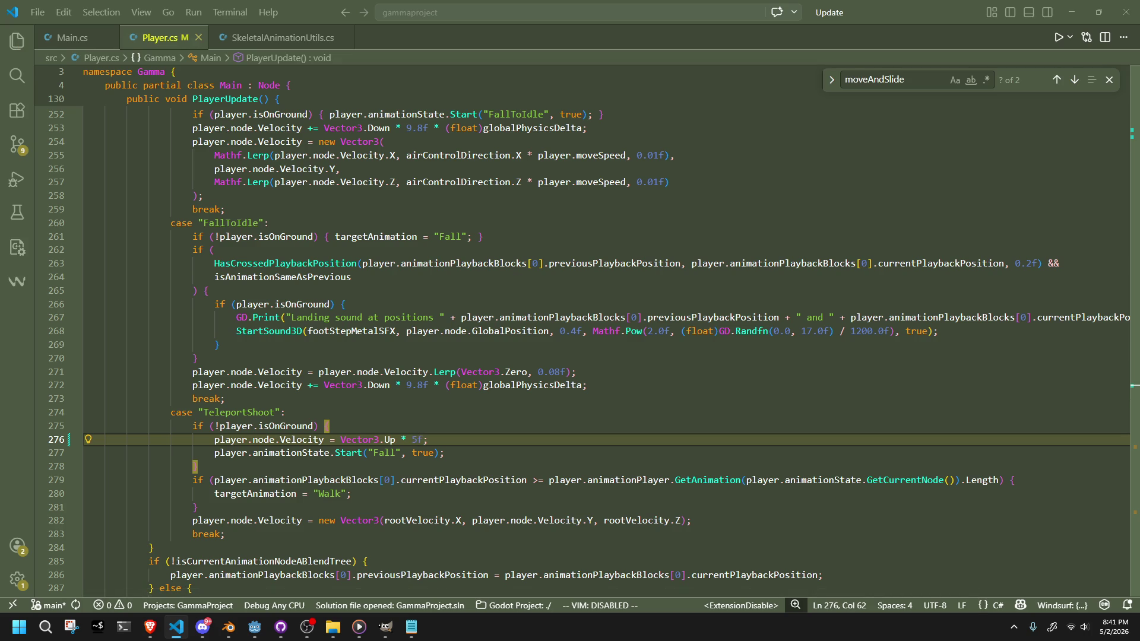
- Open Snipping Tool and start a new screen snip
{"action": "key", "text": "alt+Tab"}
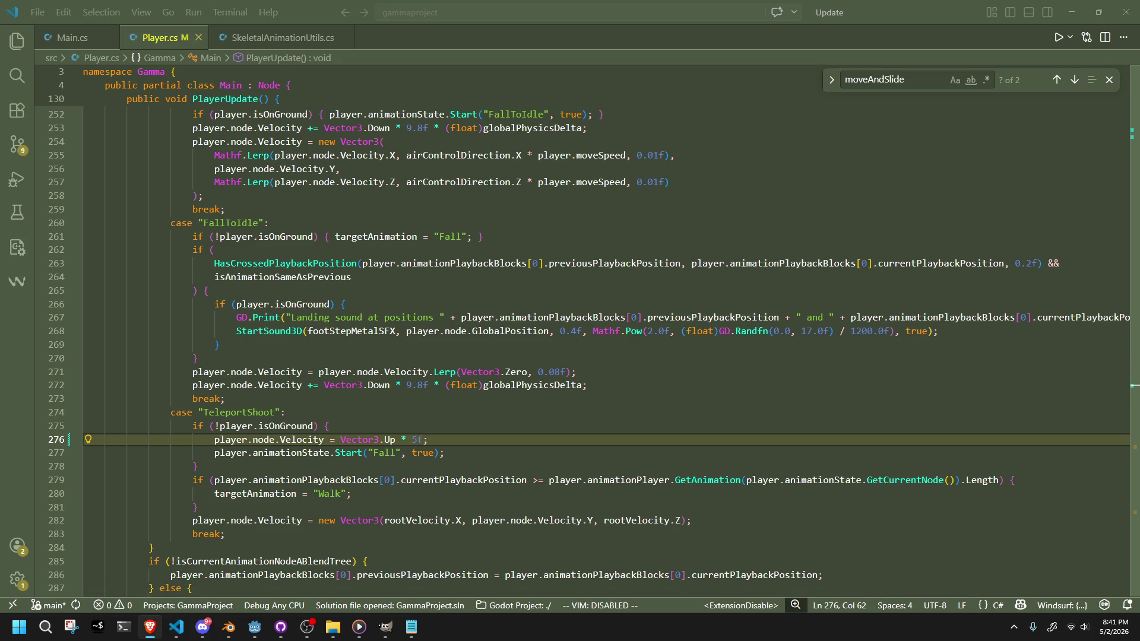
{"action": "left_click", "coordinate": [71, 626]}
{"action": "left_click", "coordinate": [243, 33]}
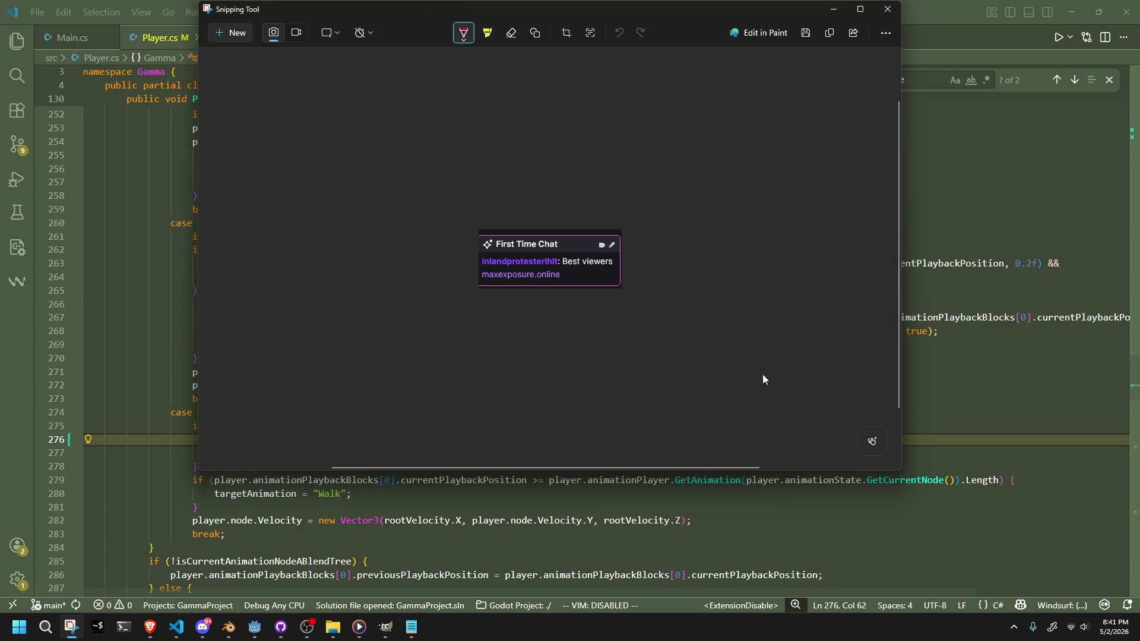
- Zoom in on the captured chat message, then close Snipping Tool
{"action": "scroll", "coordinate": [539, 273], "scroll_direction": "up", "scroll_amount": 5, "text": "ctrl"}
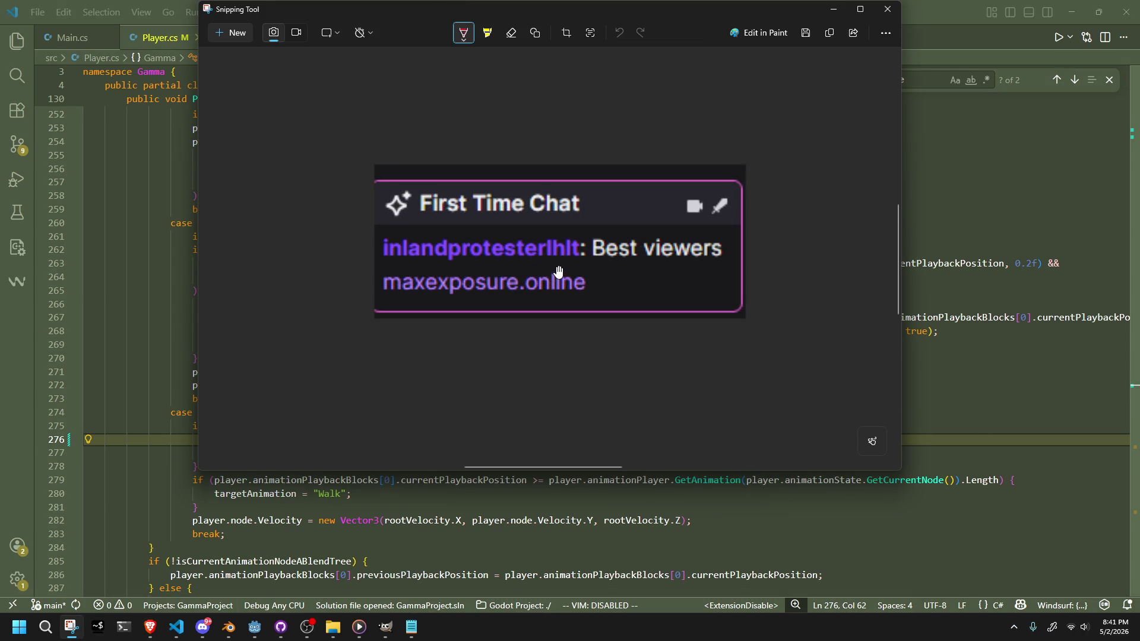
{"action": "scroll", "coordinate": [558, 271], "scroll_direction": "up", "scroll_amount": 1, "text": "ctrl"}
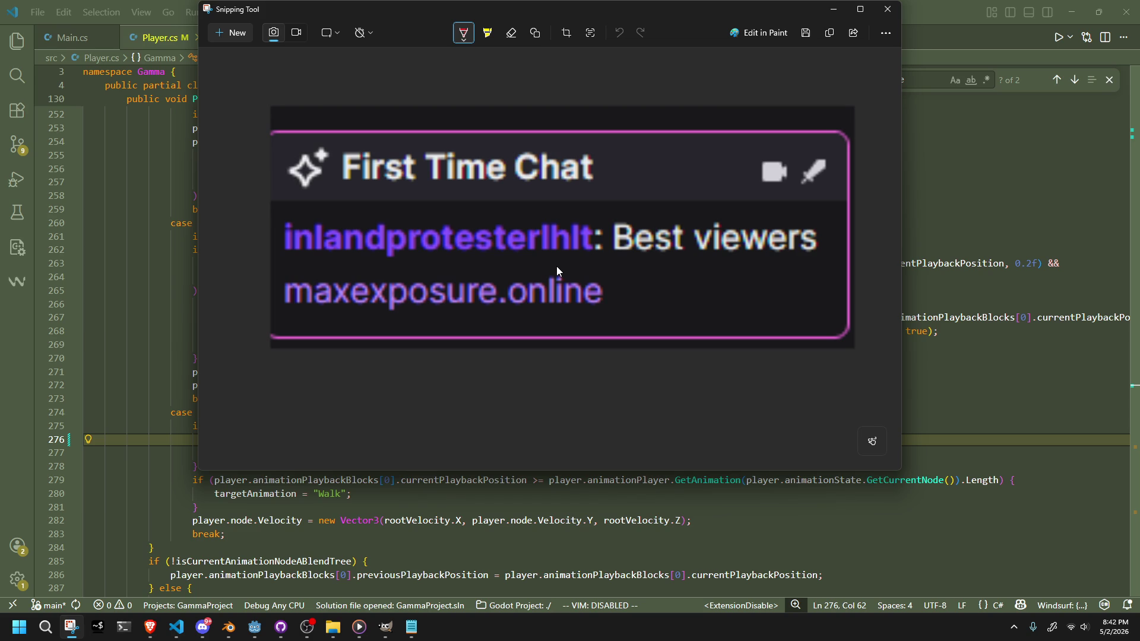
{"action": "left_click", "coordinate": [887, 9]}
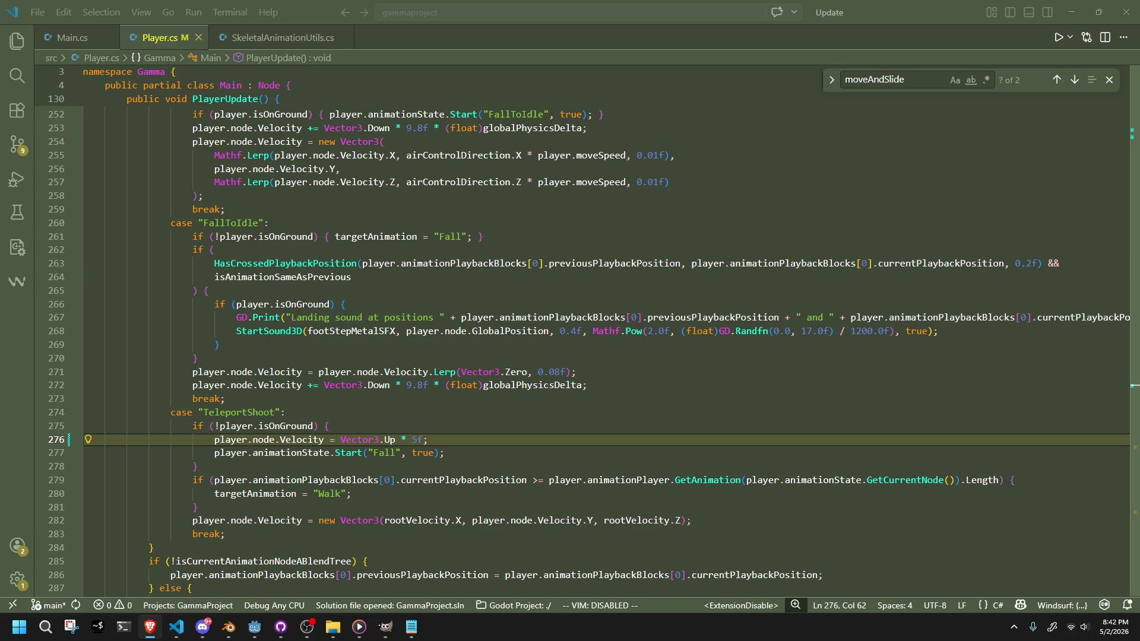
- Back in the running game, walk and turn Slink, then jump it onto a ledge twice
{"action": "left_click", "coordinate": [255, 627]}
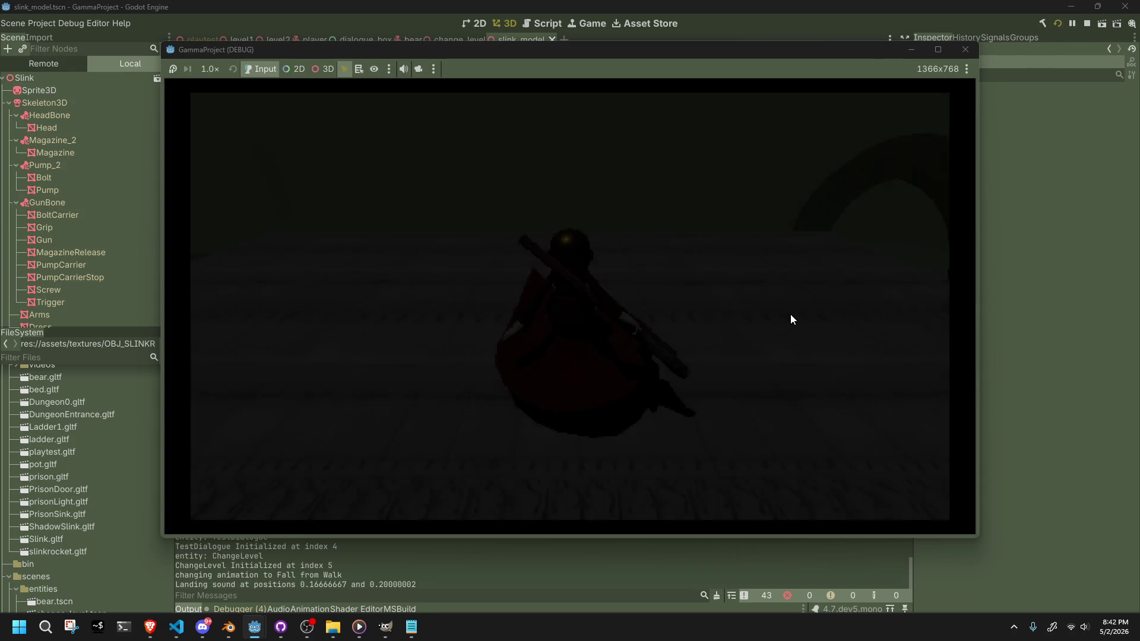
{"action": "key", "text": "w"}
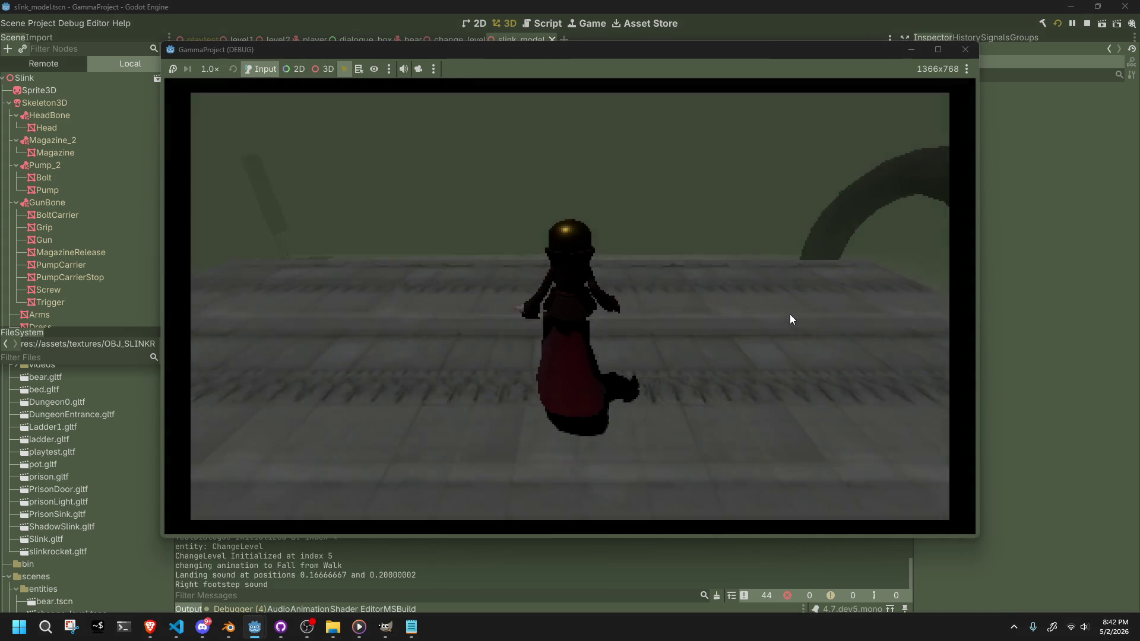
{"action": "key", "text": "s"}
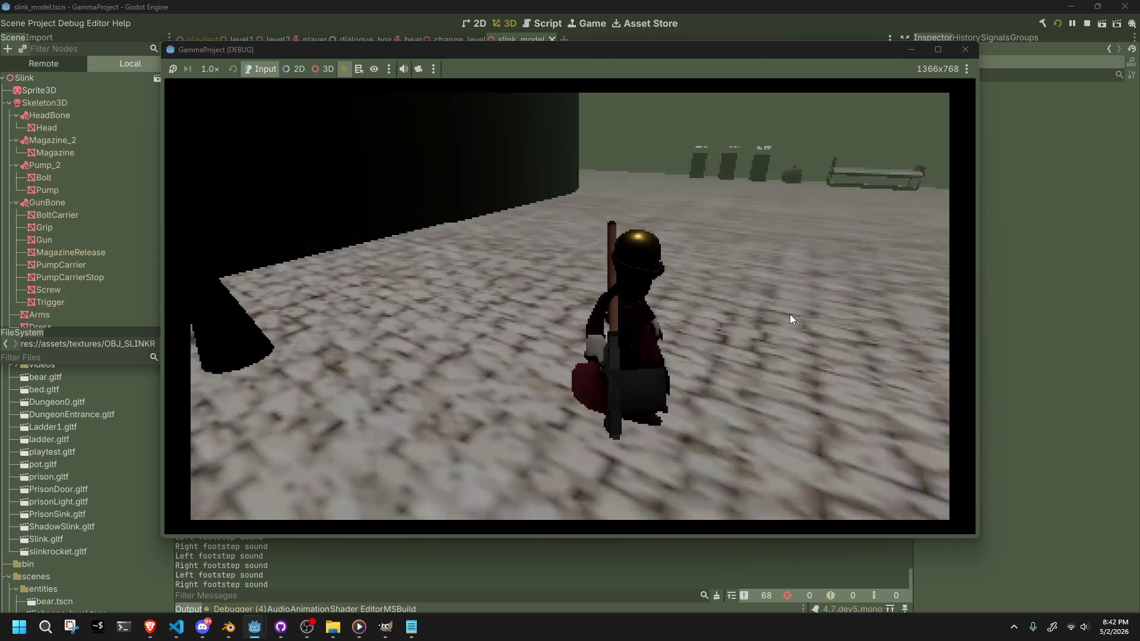
{"action": "key", "text": "space"}
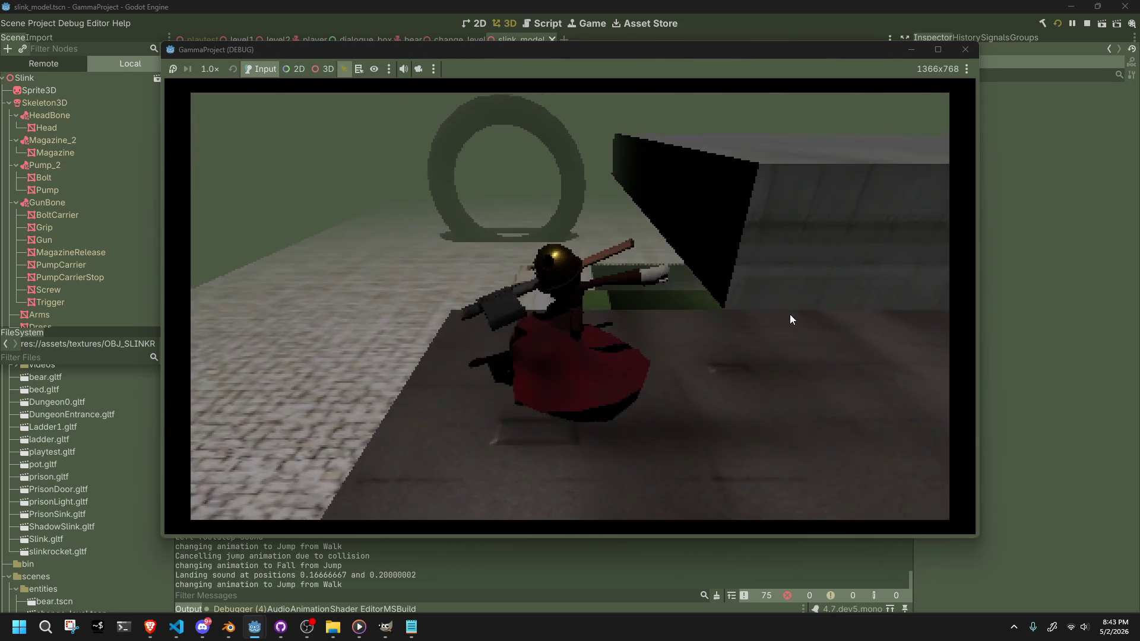
{"action": "key", "text": "space"}
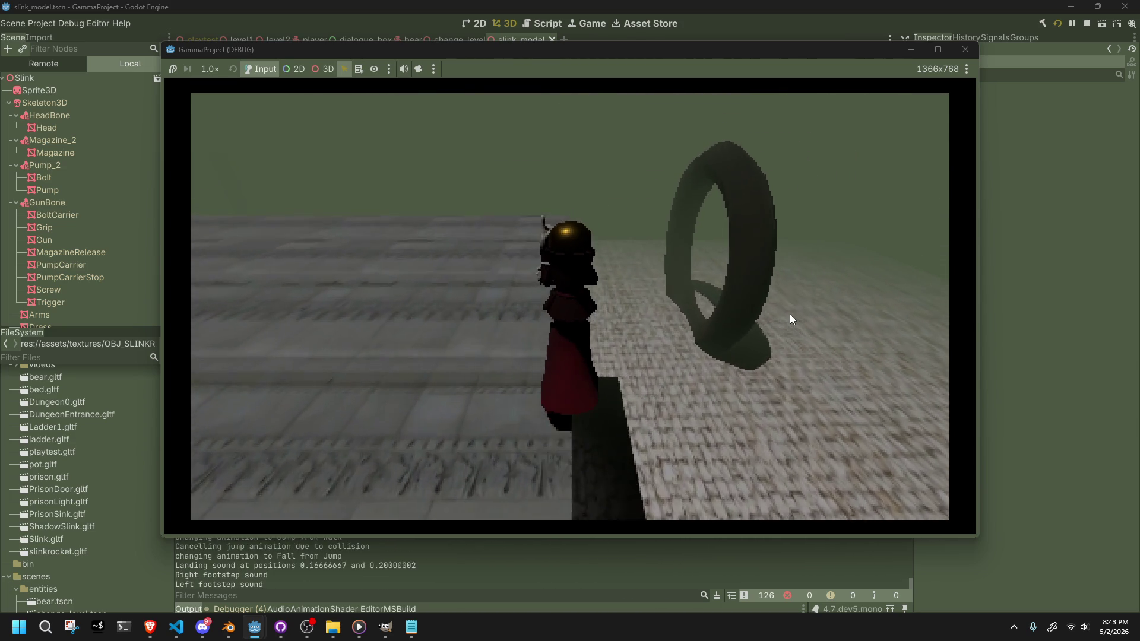
- Fire Slink's TeleportShoot in the game, then stop the playtest with F8
{"action": "left_click", "coordinate": [790, 319]}
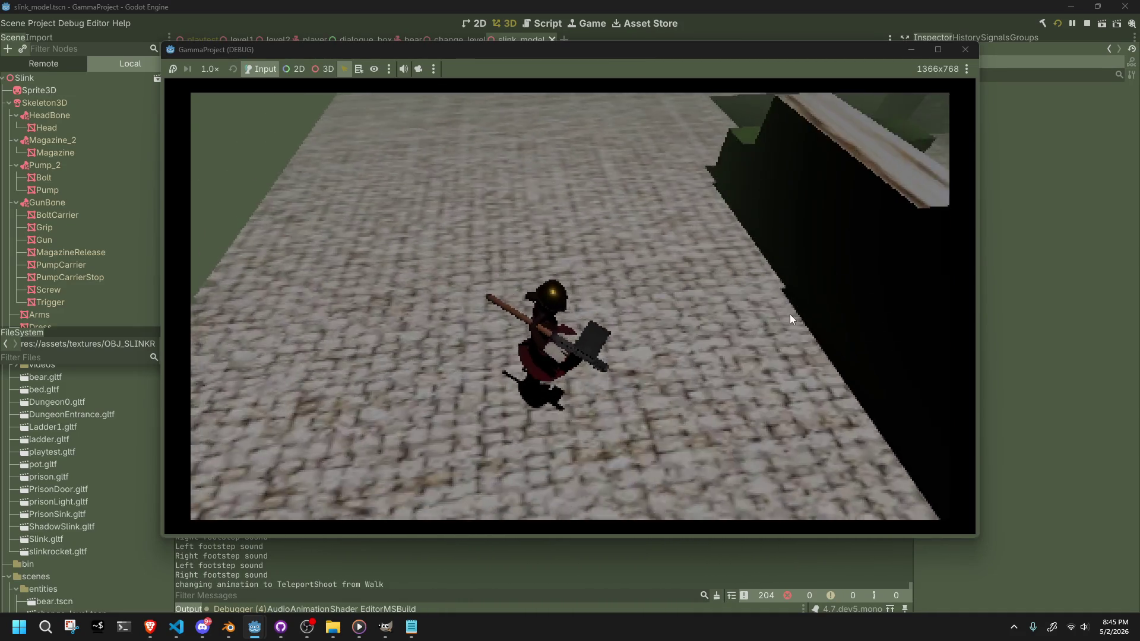
{"action": "key", "text": "F8"}
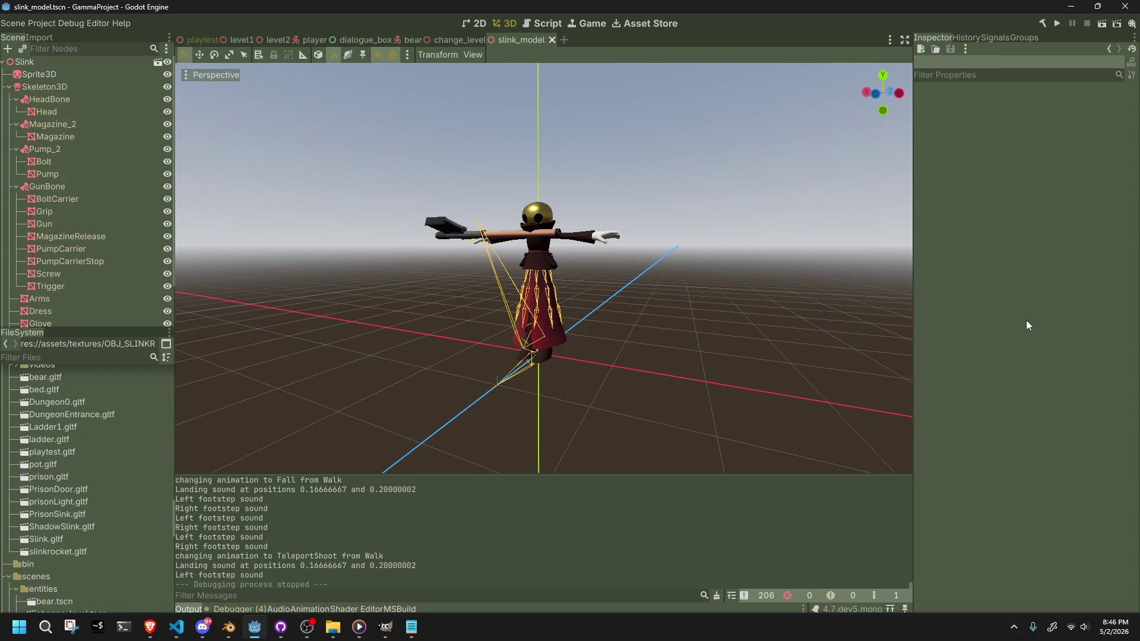
- Relaunch the game and walk Slink along the ledges, past the pillar and down a drop
{"action": "left_click", "coordinate": [1057, 23]}
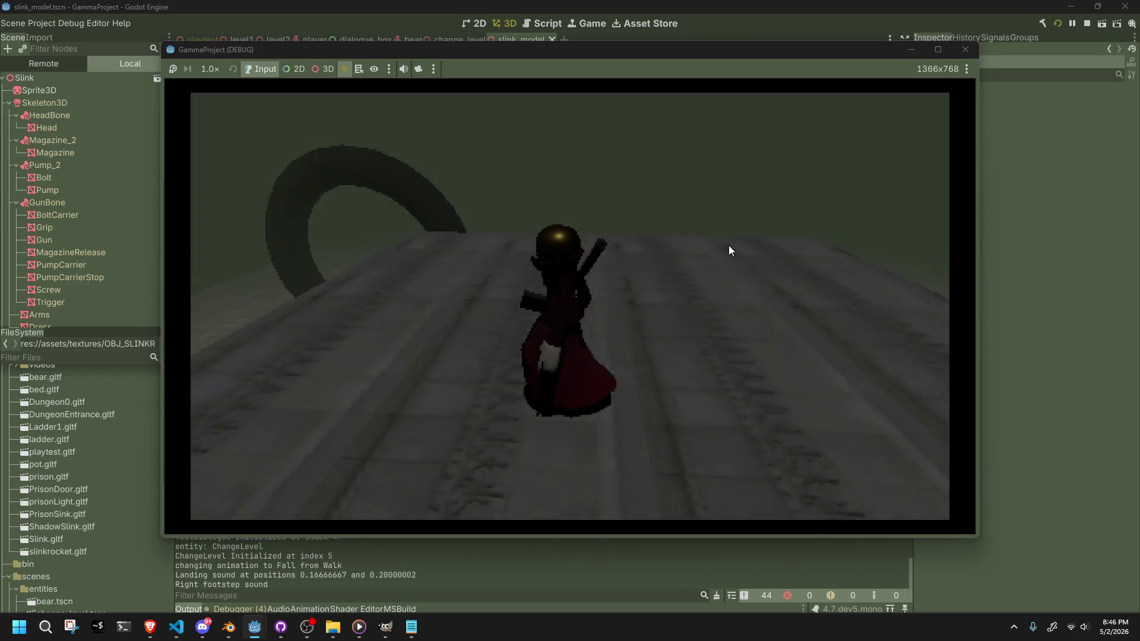
{"action": "key", "text": "w"}
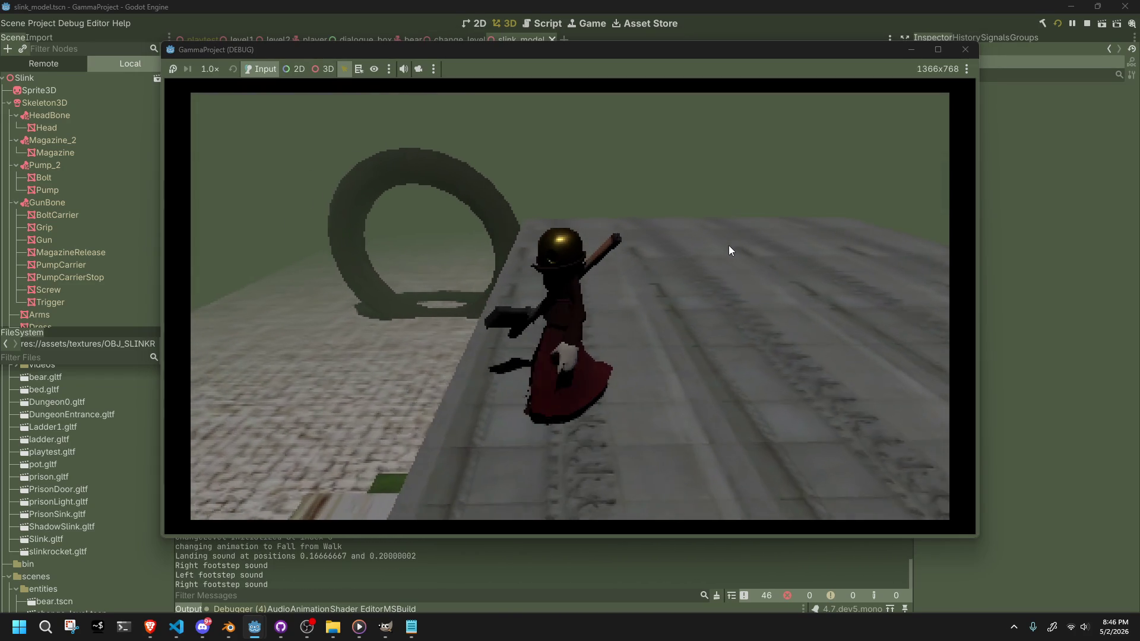
{"action": "key", "text": "w"}
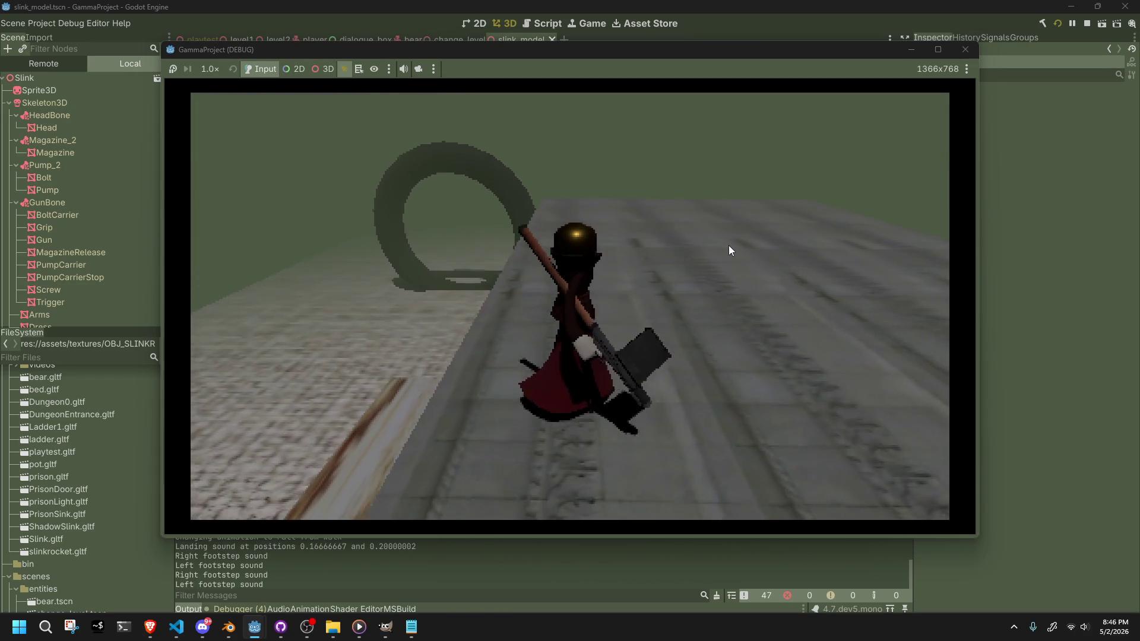
{"action": "key", "text": "w"}
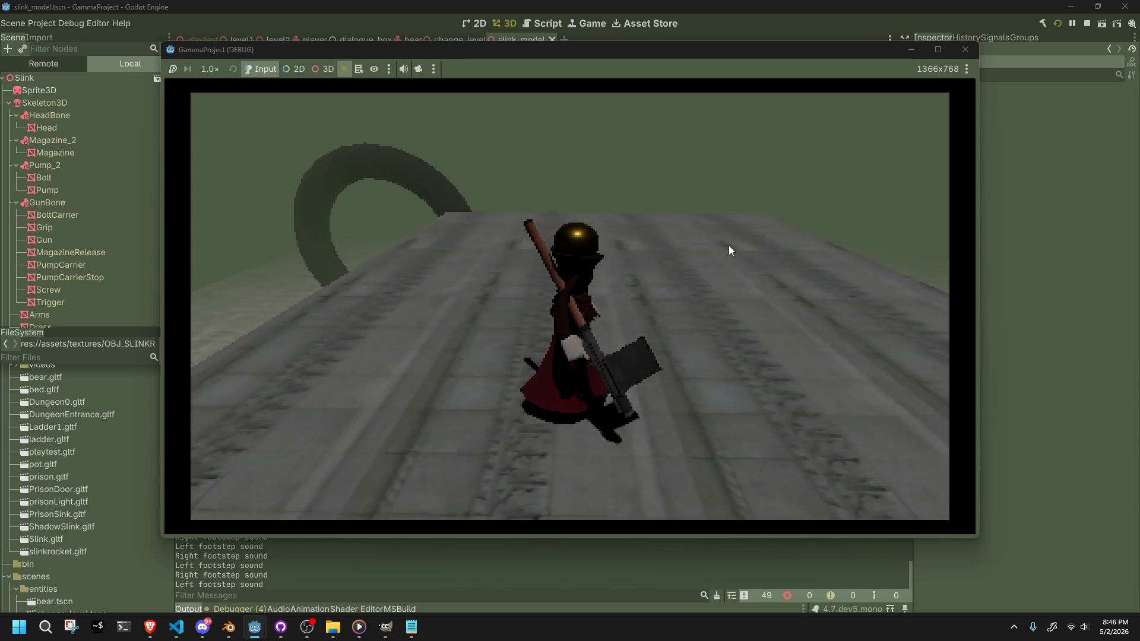
{"action": "key", "text": "w"}
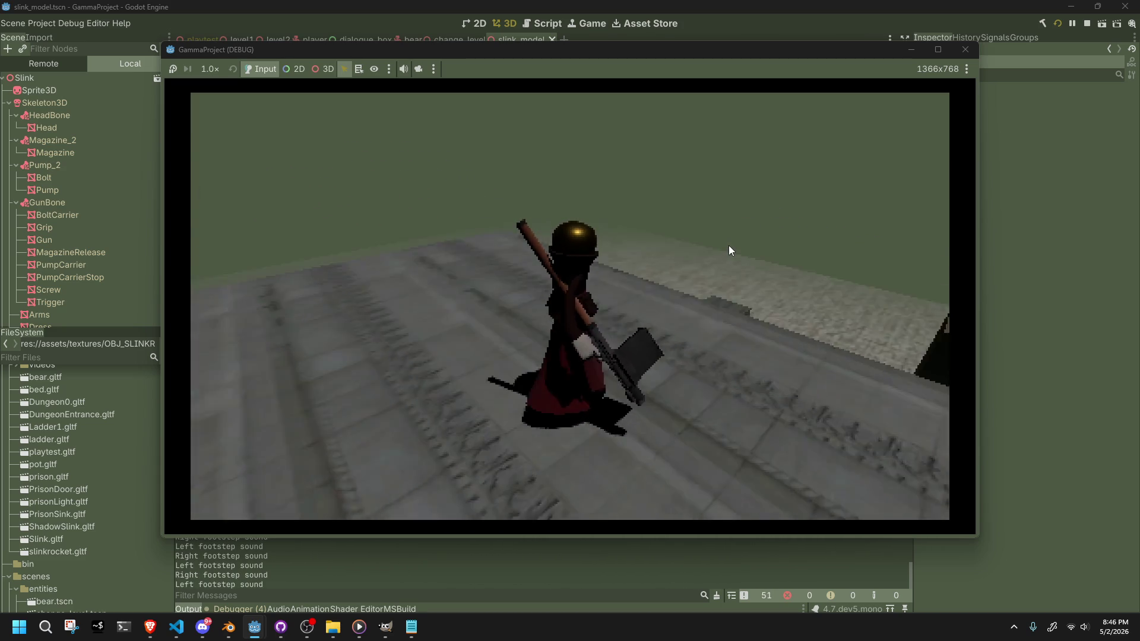
{"action": "key", "text": "w"}
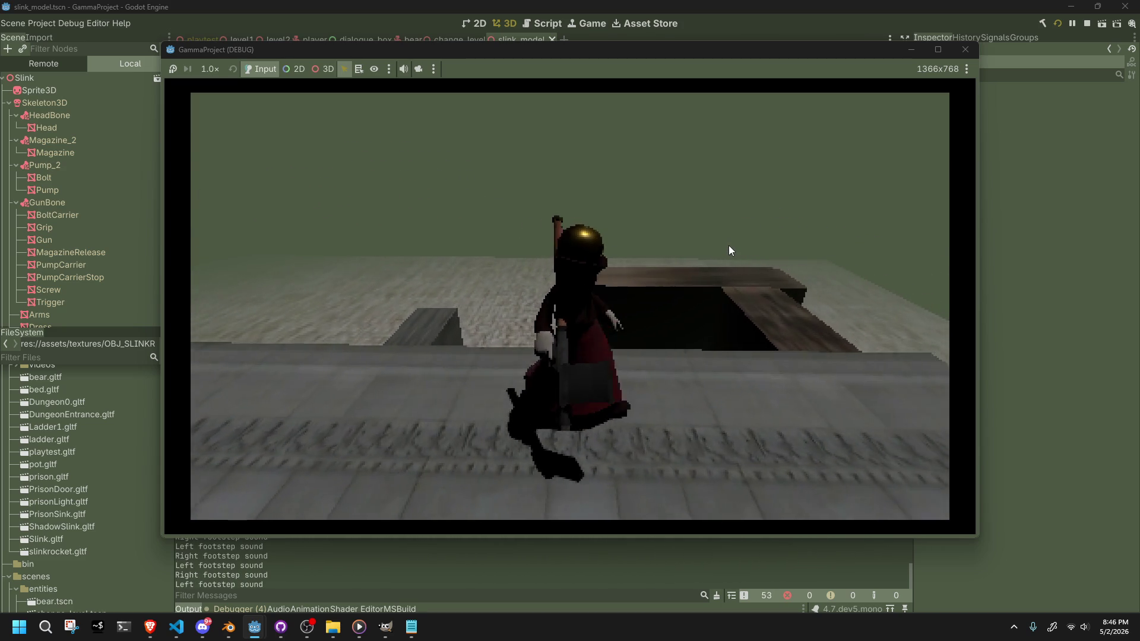
{"action": "key", "text": "w"}
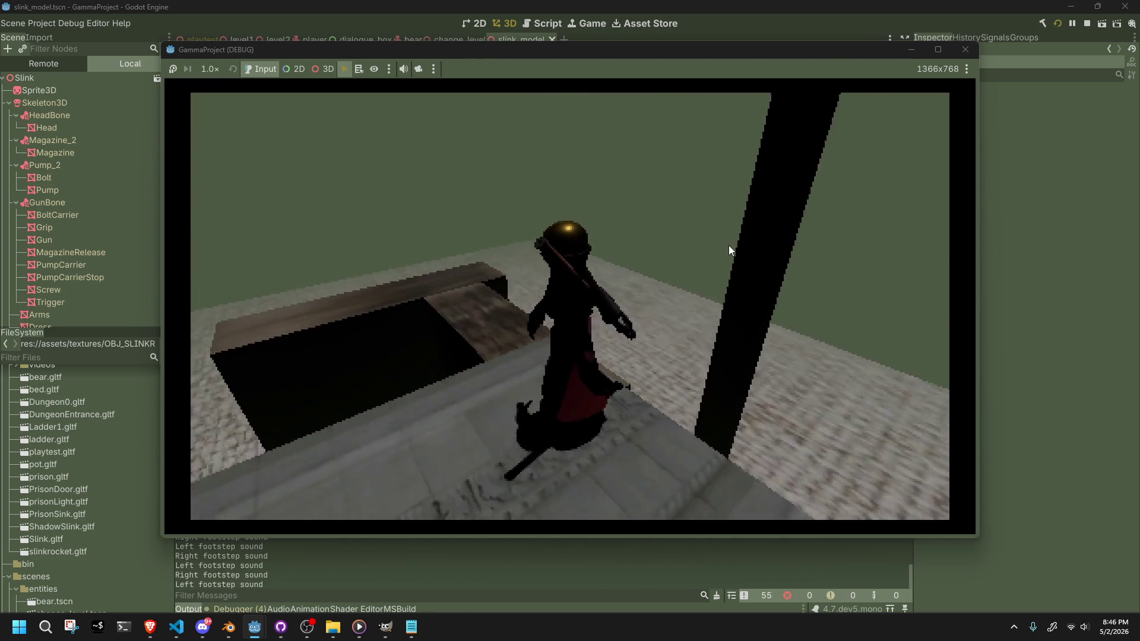
{"action": "key", "text": "w"}
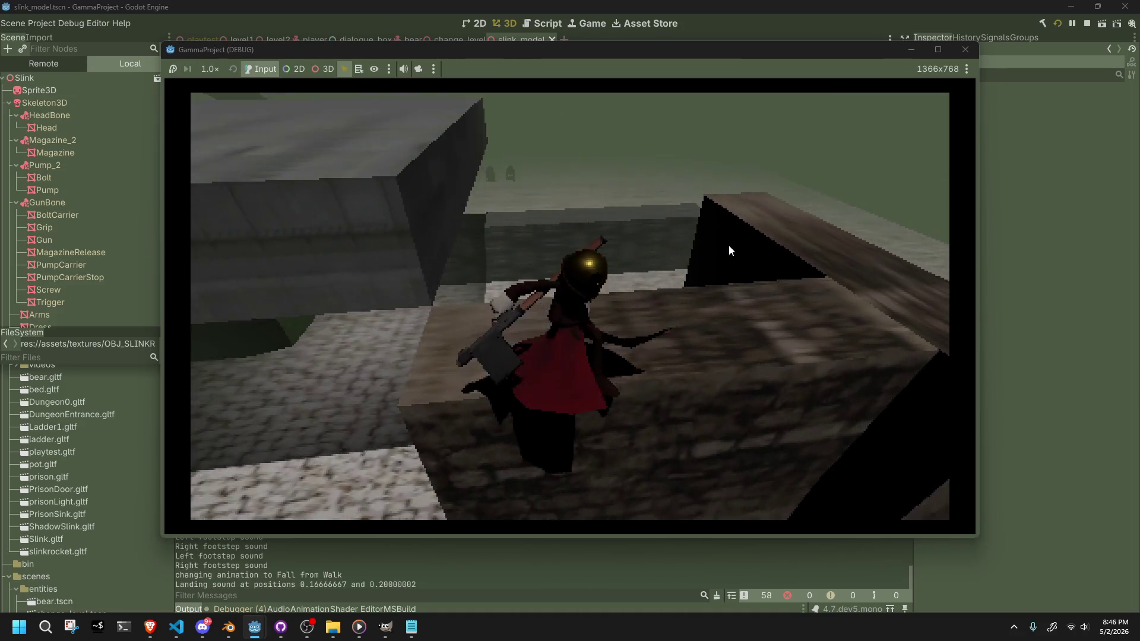
{"action": "key", "text": "w"}
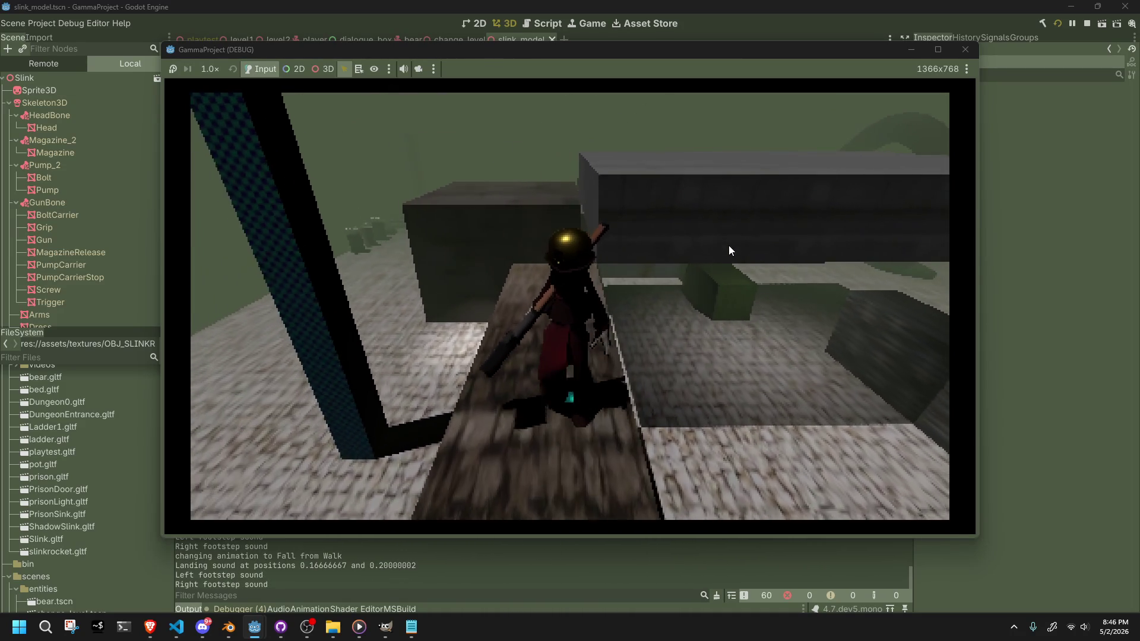
{"action": "key", "text": "w"}
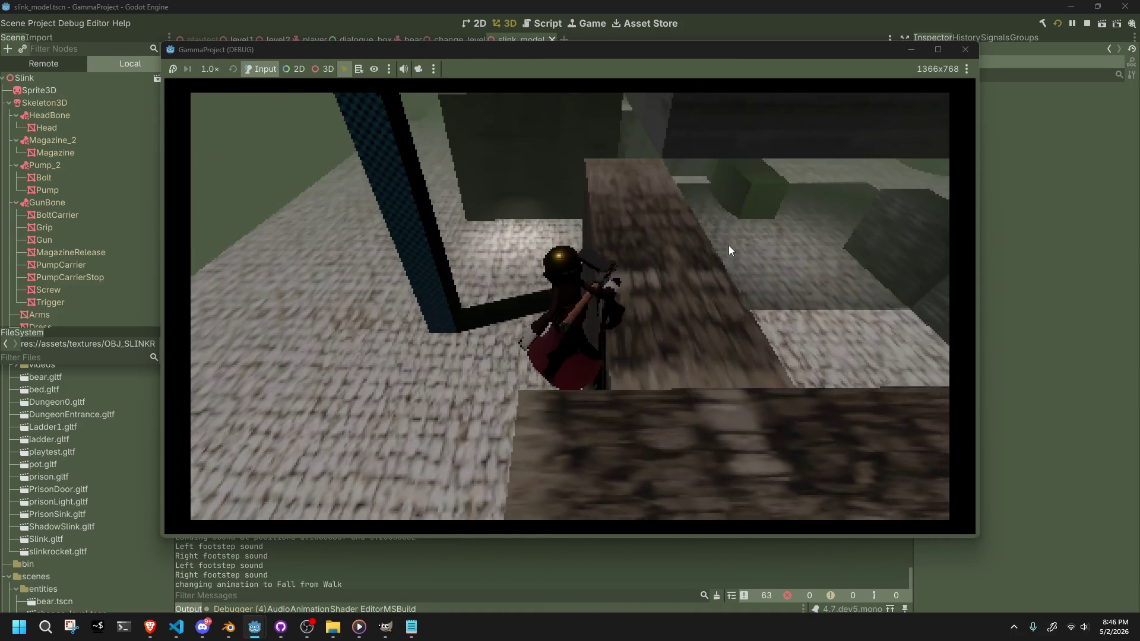
{"action": "key", "text": "w"}
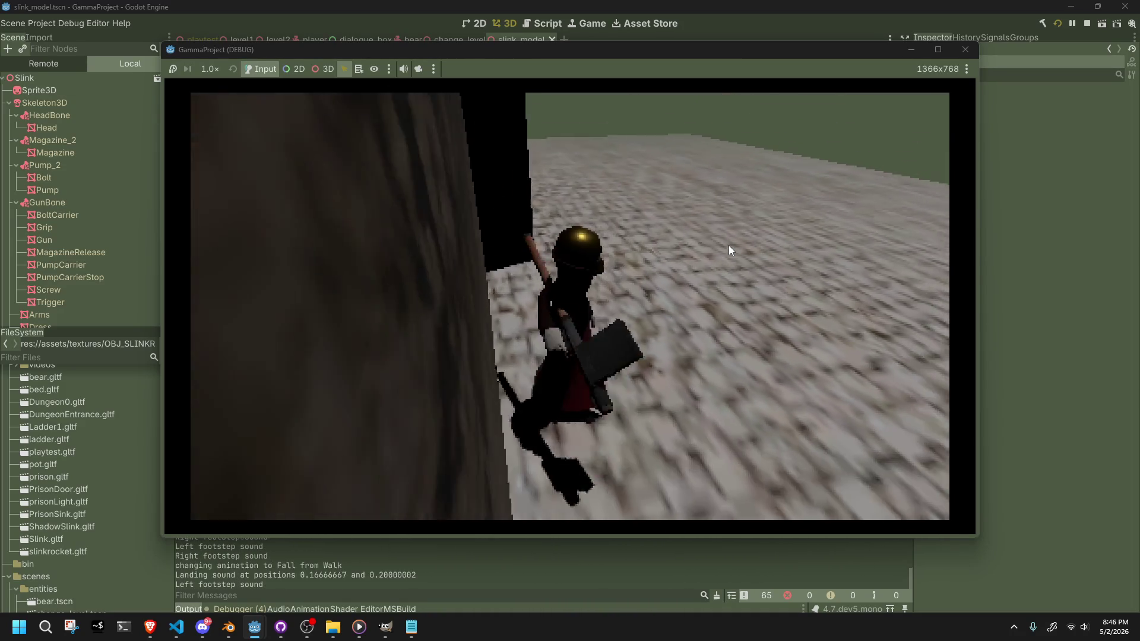
{"action": "key", "text": "w"}
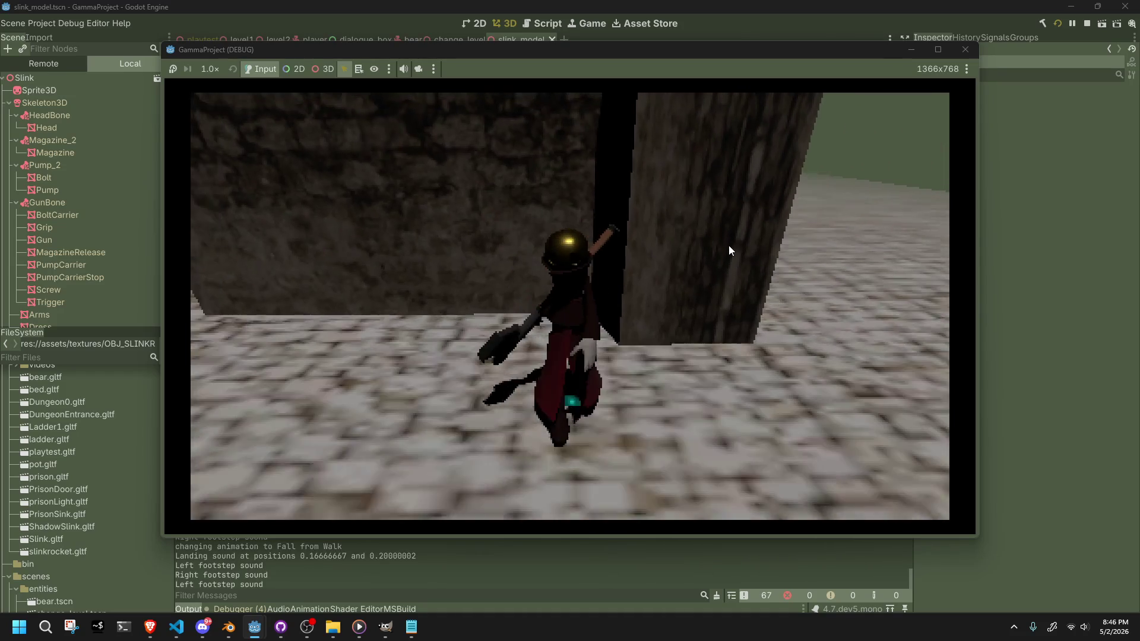
- Jump Slink onto the stone block, cross it and jump to the higher block
{"action": "key", "text": "w"}
{"action": "key", "text": "space"}
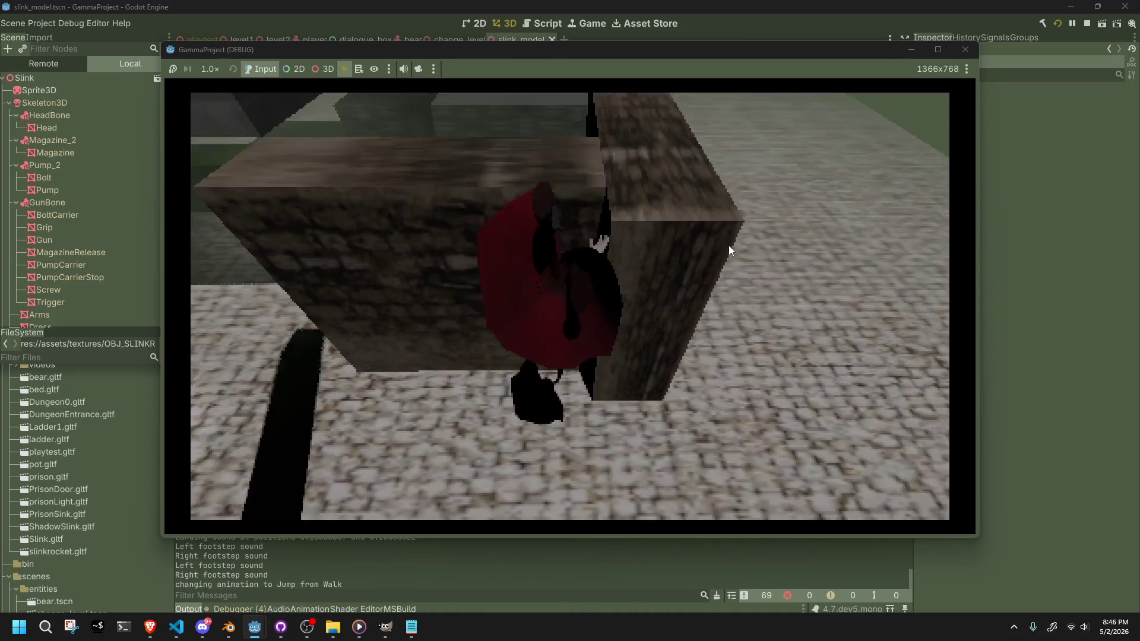
{"action": "key", "text": "w"}
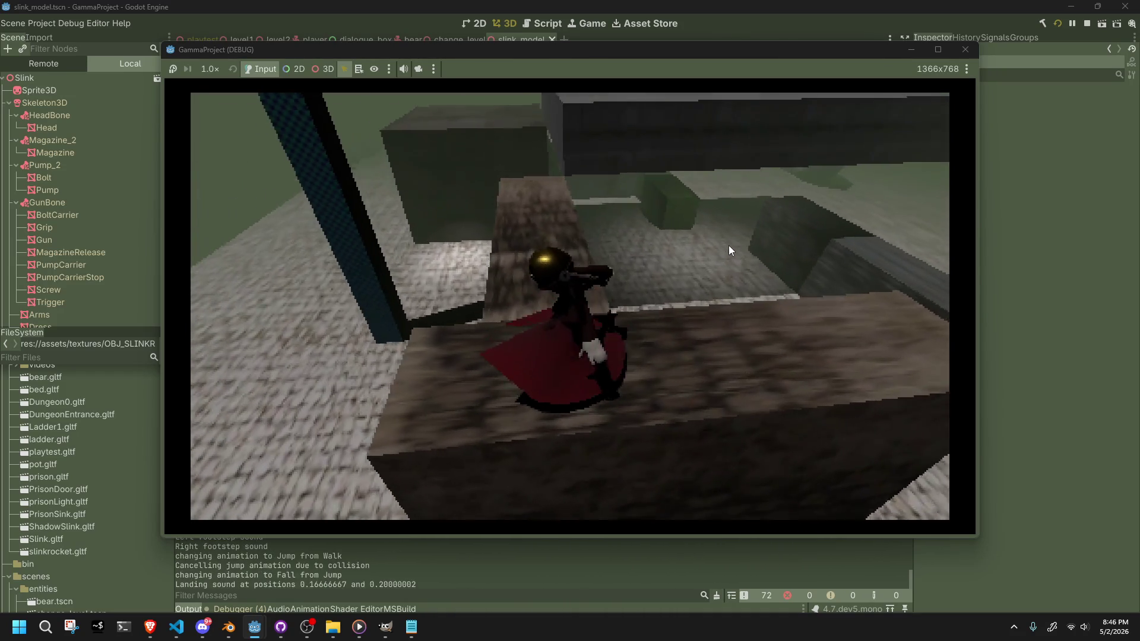
{"action": "key", "text": "w"}
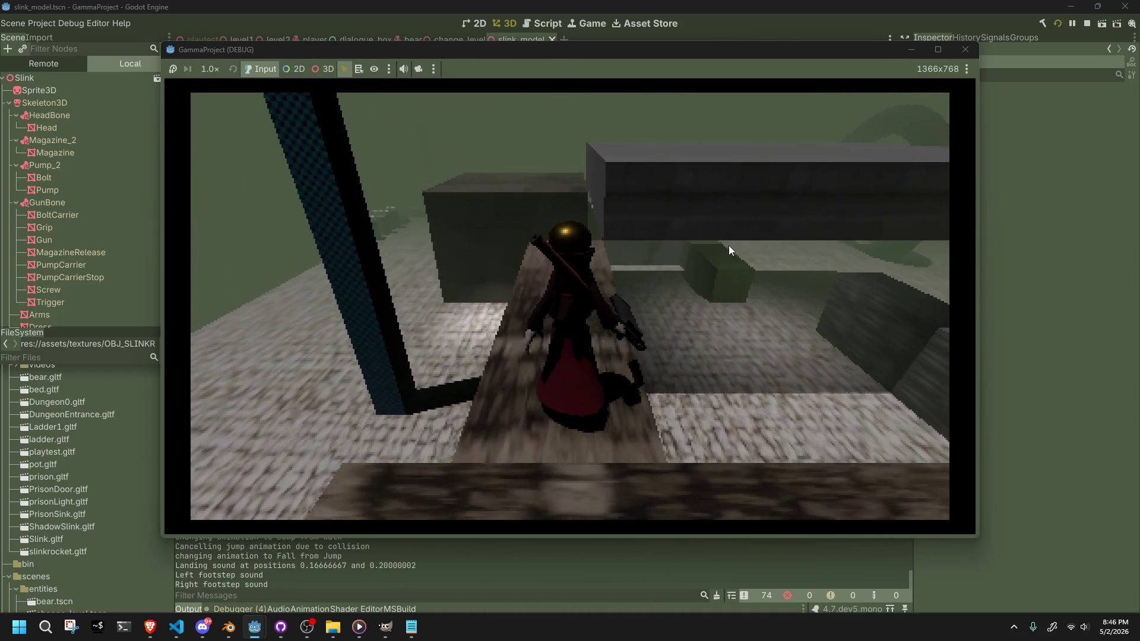
{"action": "key", "text": "w"}
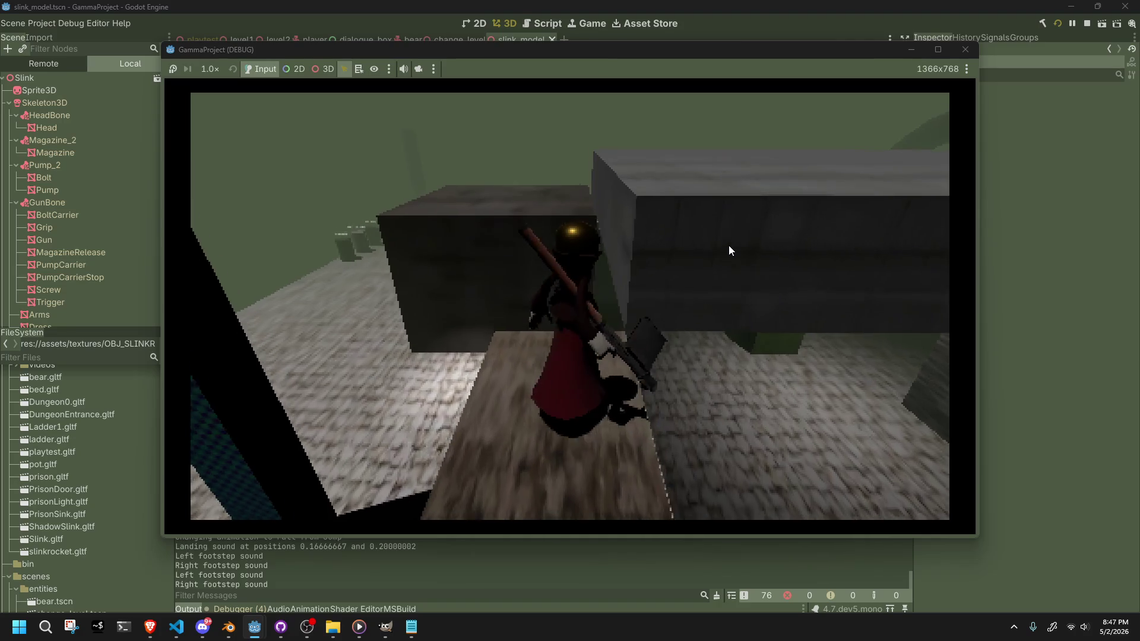
{"action": "key", "text": "w"}
{"action": "key", "text": "space"}
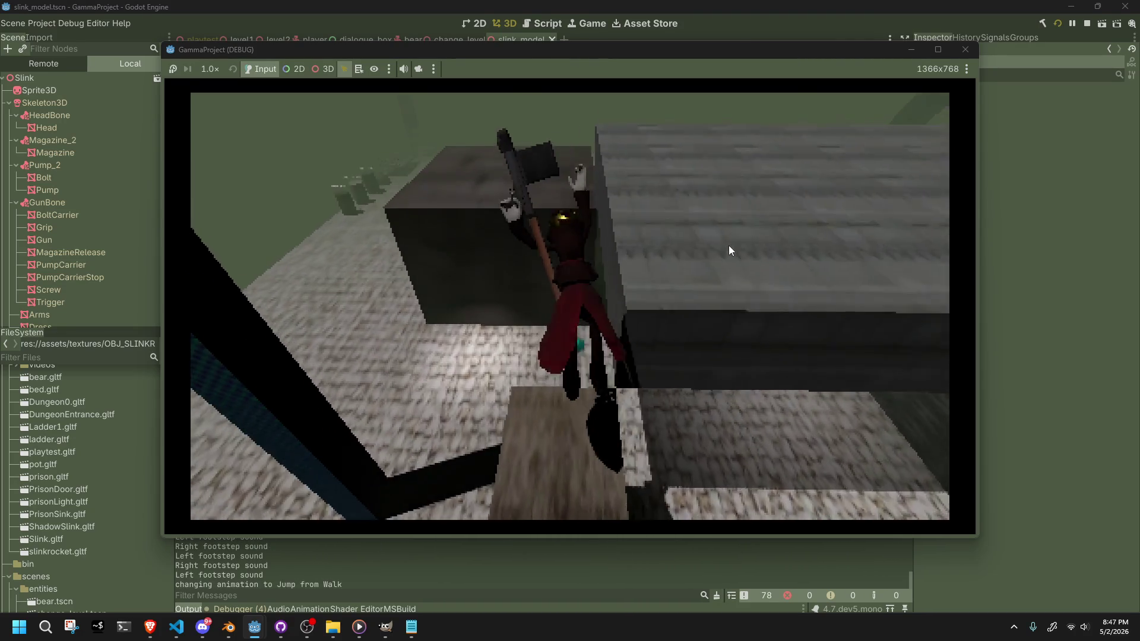
{"action": "key", "text": "w"}
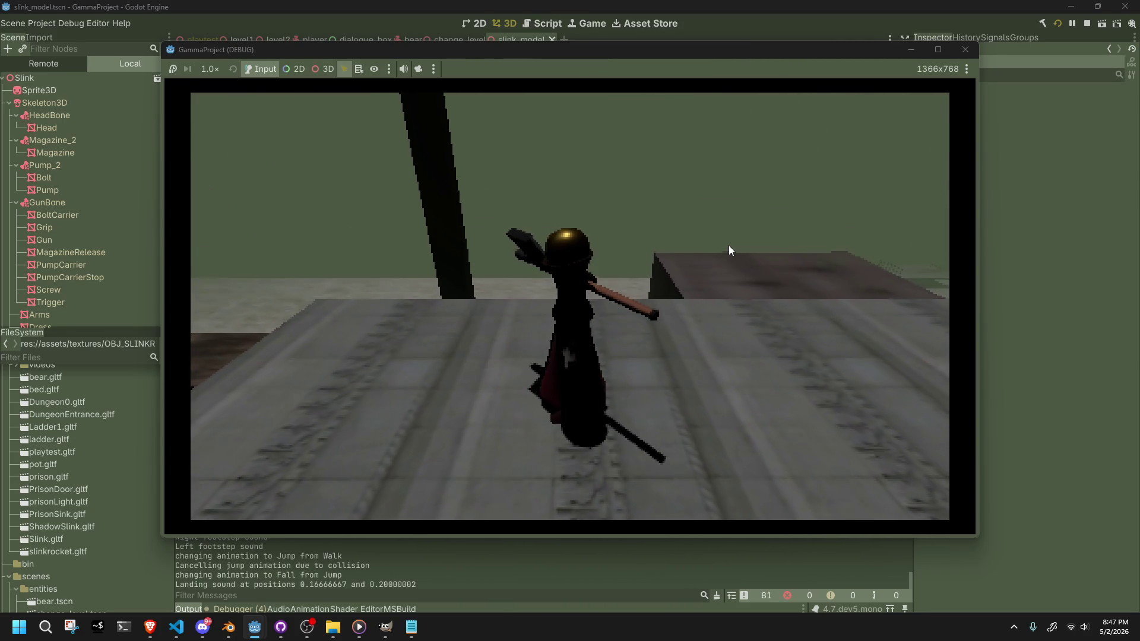
- Turn Slink left, walk off and along the ledge, and jump onto the wall top
{"action": "key", "text": "a"}
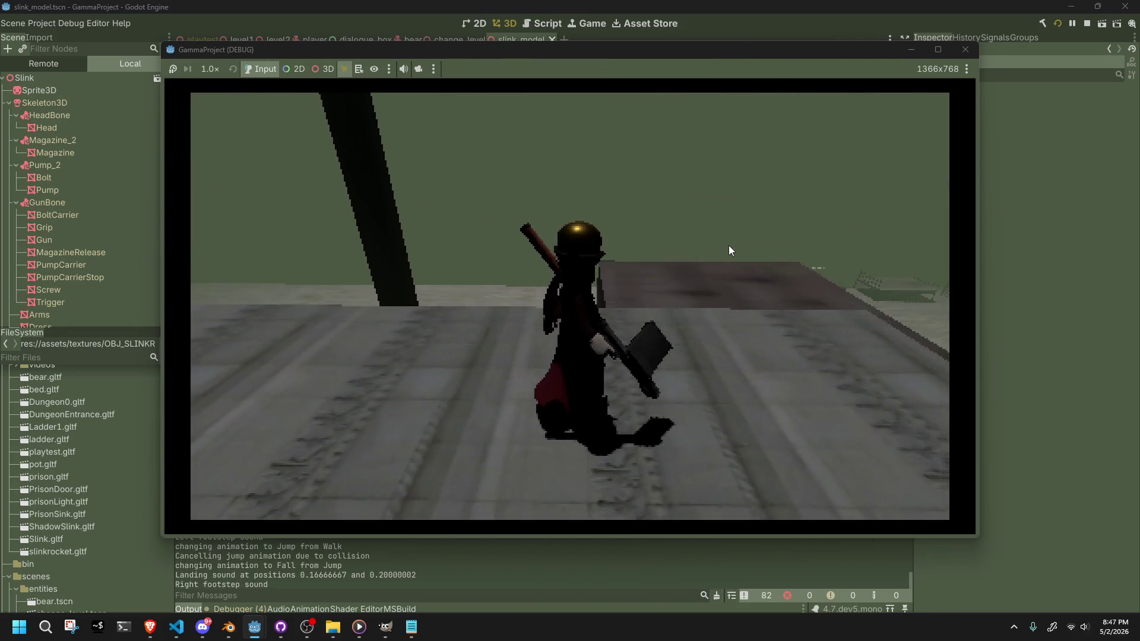
{"action": "key", "text": "w"}
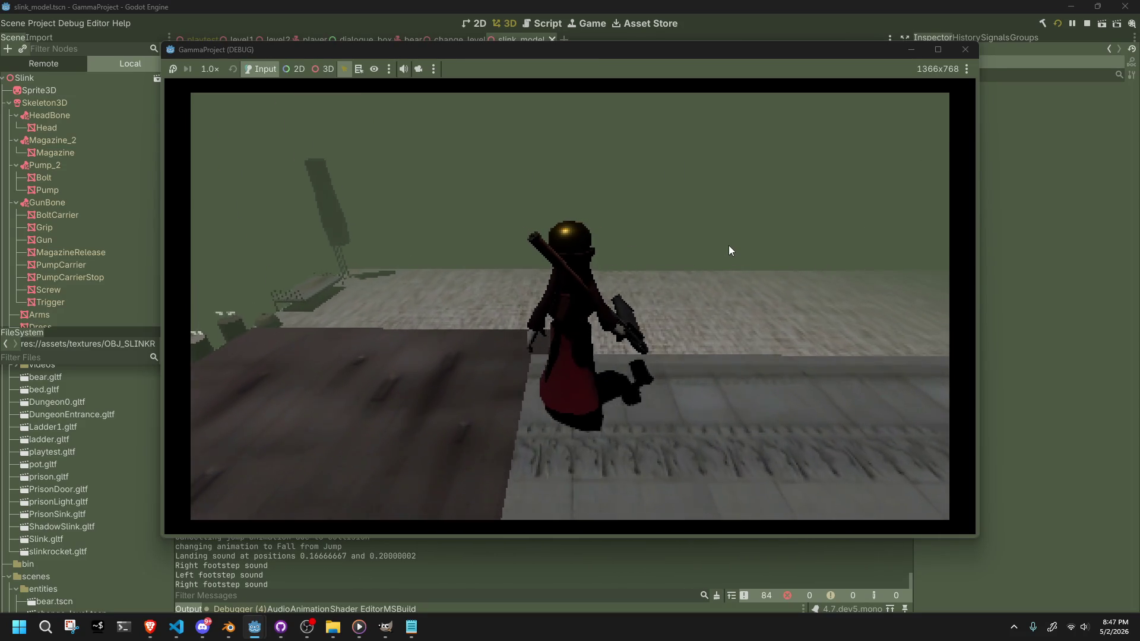
{"action": "key", "text": "w"}
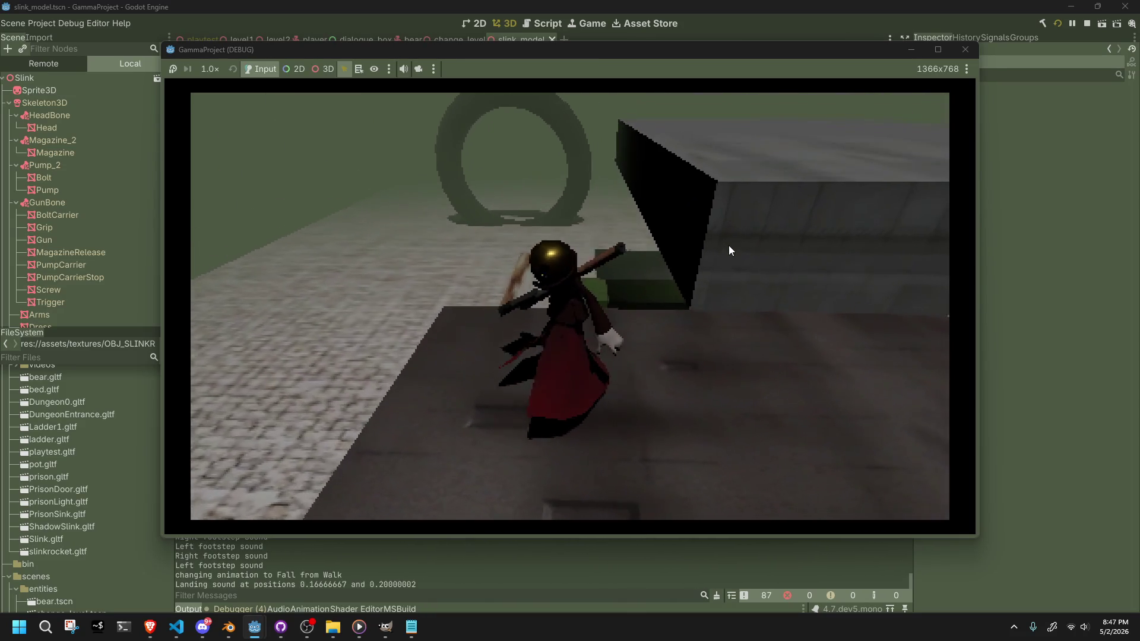
{"action": "key", "text": "w"}
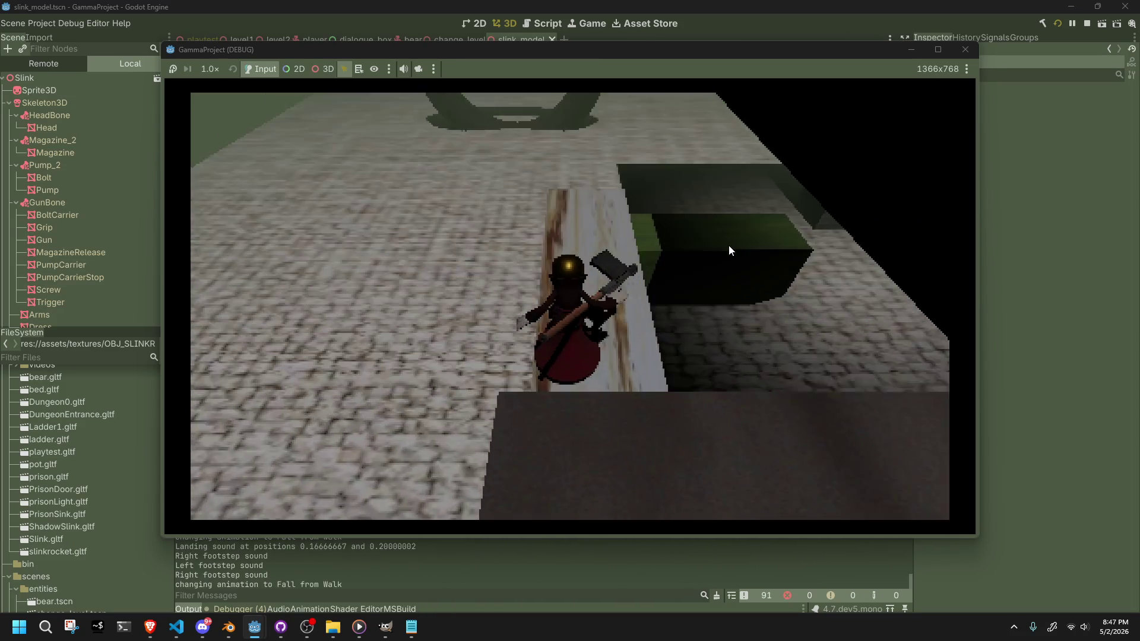
{"action": "key", "text": "w"}
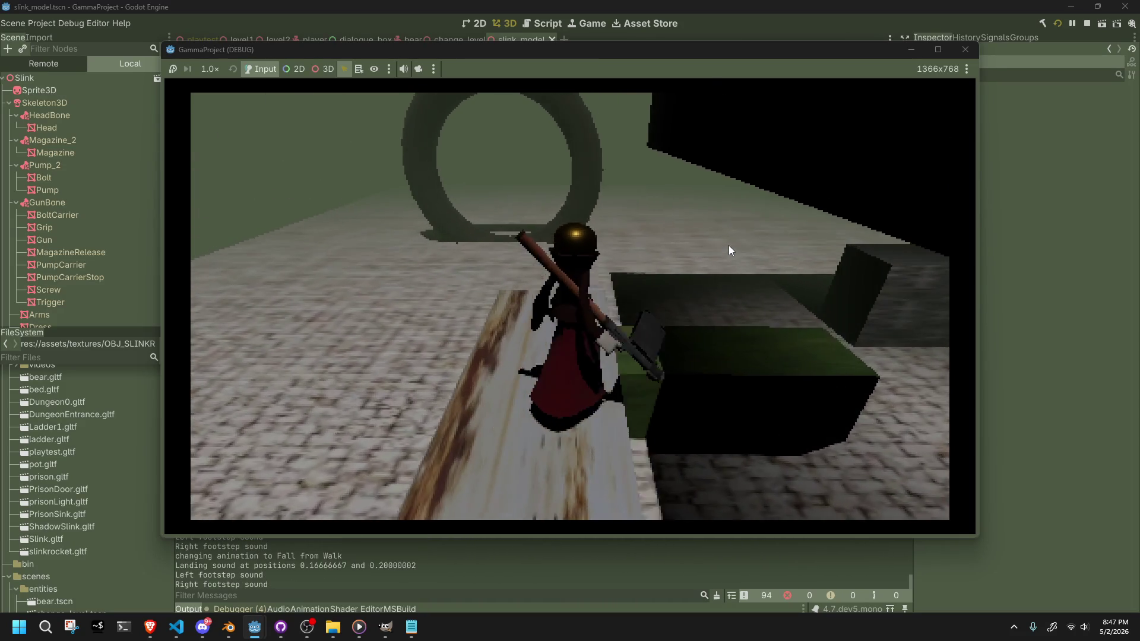
{"action": "key", "text": "w"}
{"action": "key", "text": "space"}
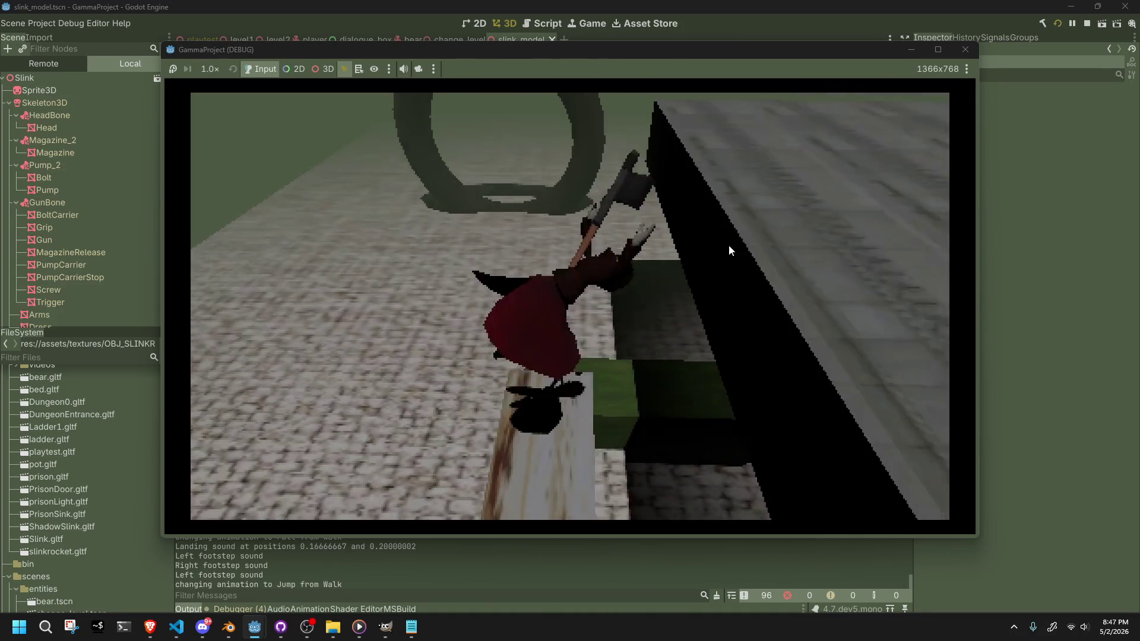
{"action": "key", "text": "w"}
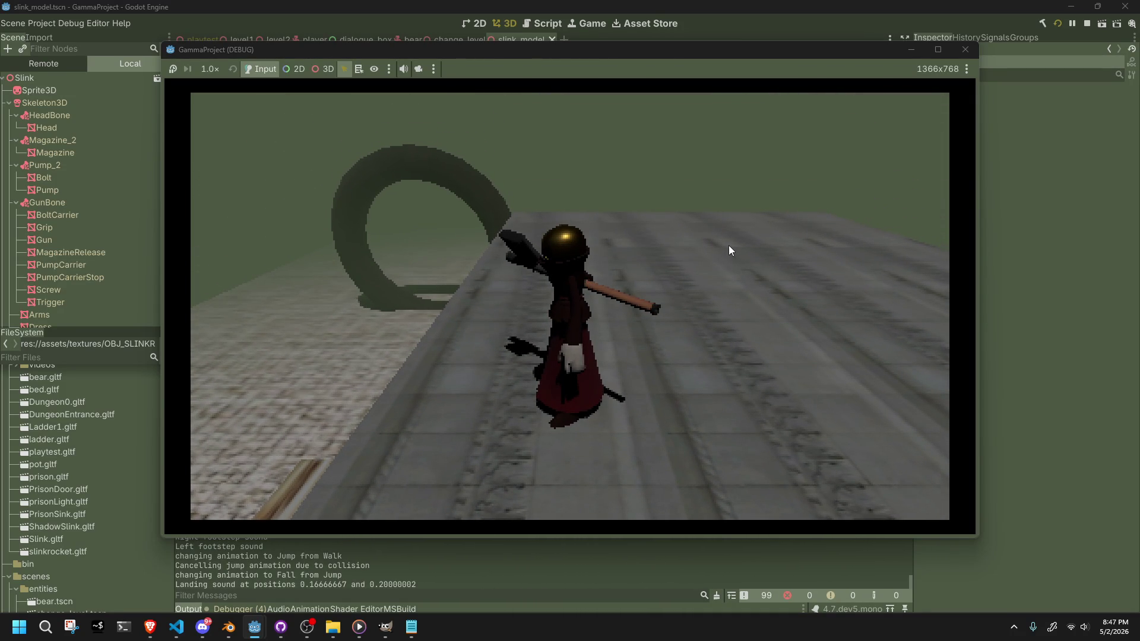
- Walk Slink along the wall top, drop to a new floor area and jump toward the ledge
{"action": "key", "text": "w"}
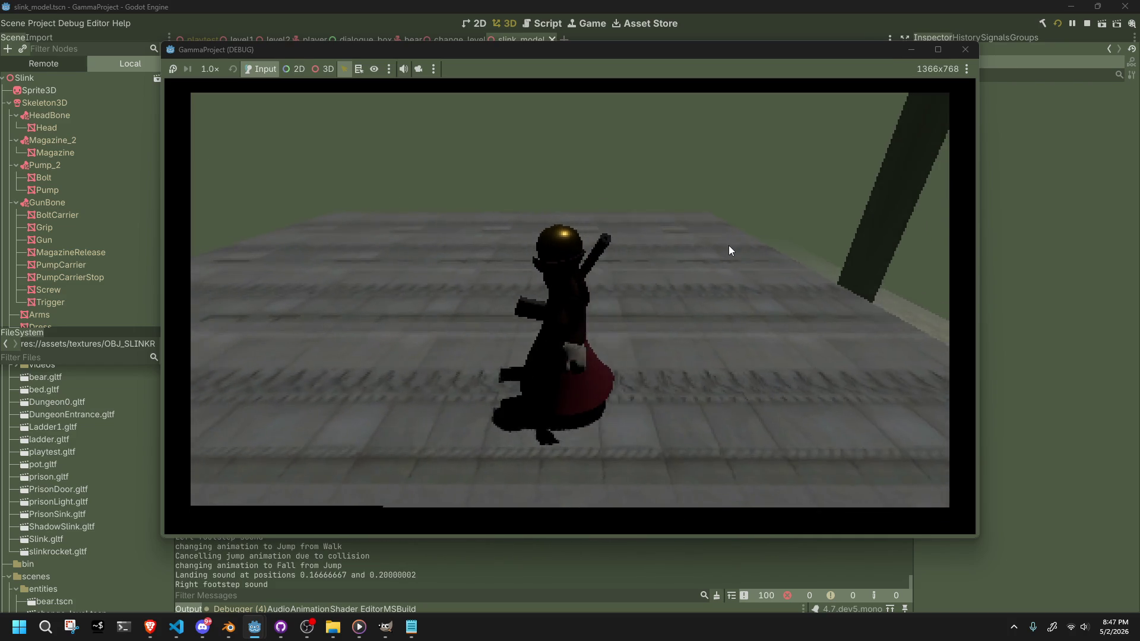
{"action": "key", "text": "w"}
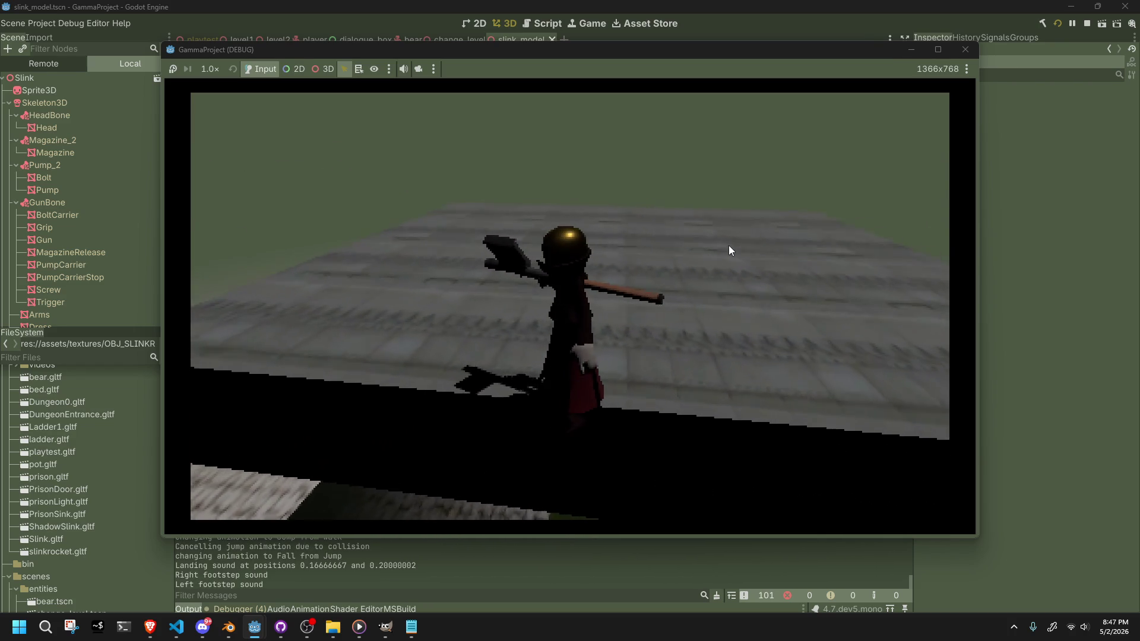
{"action": "key", "text": "w"}
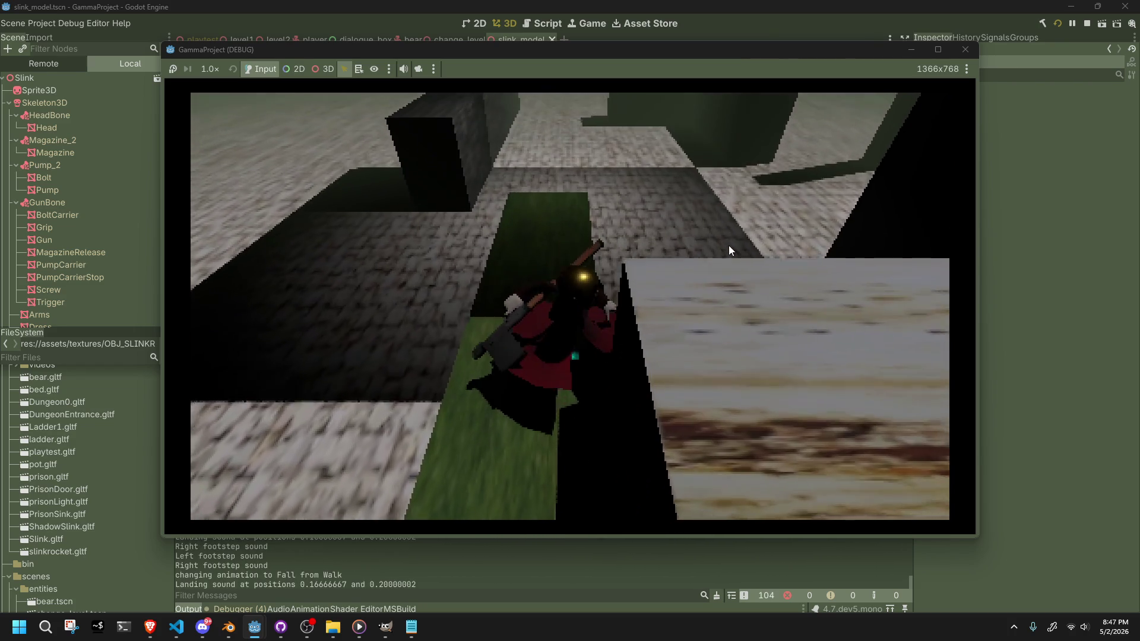
{"action": "key", "text": "w"}
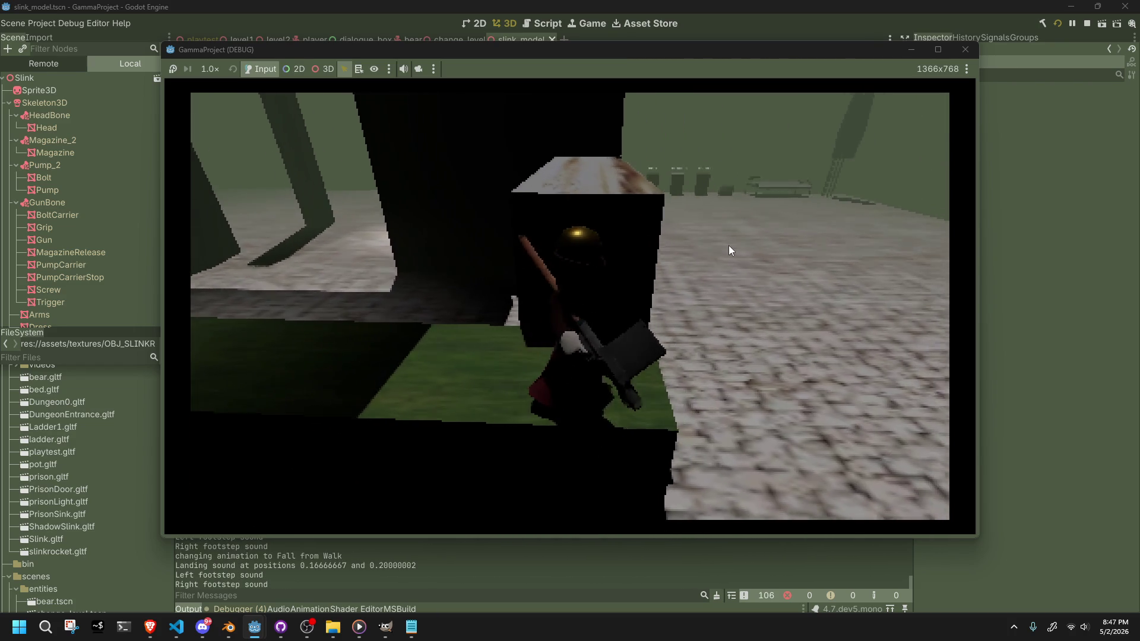
{"action": "key", "text": "w"}
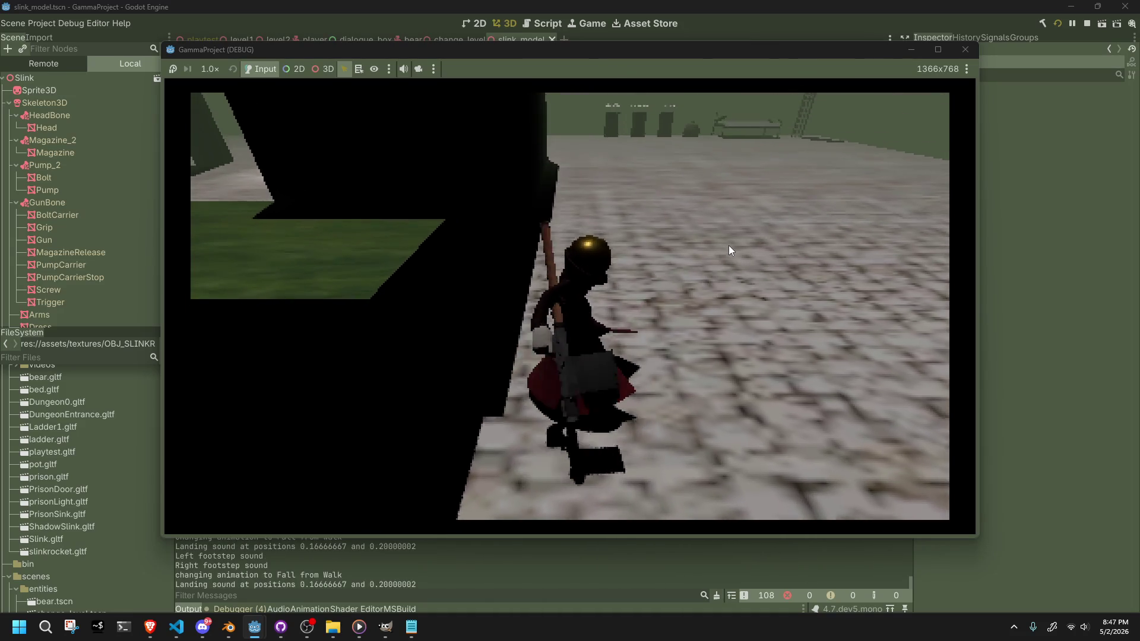
{"action": "key", "text": "w"}
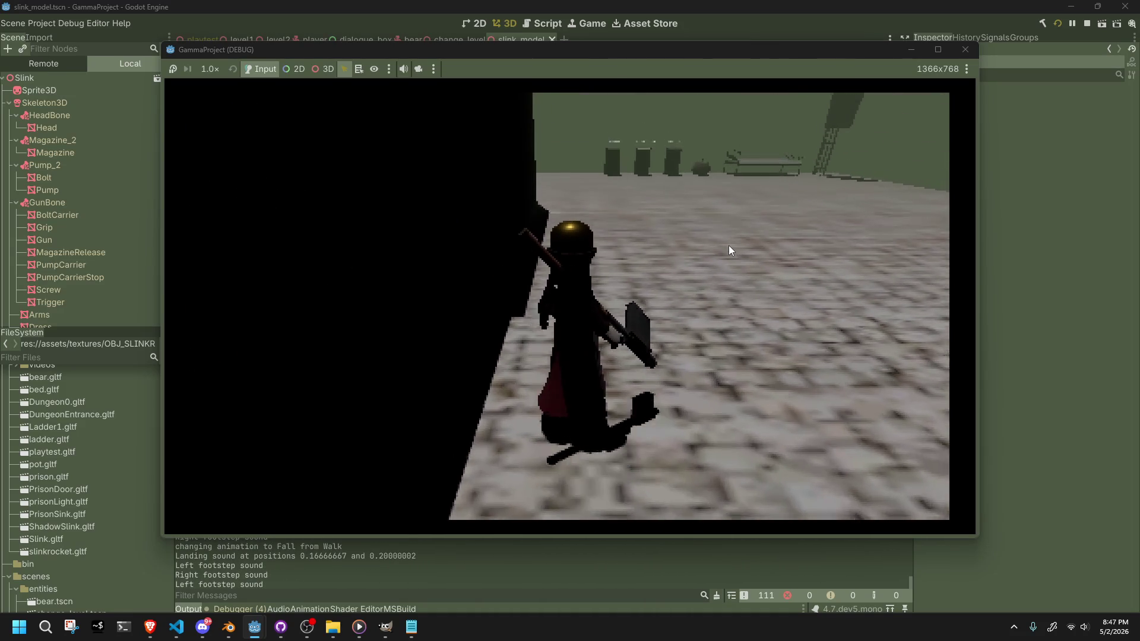
{"action": "key", "text": "w"}
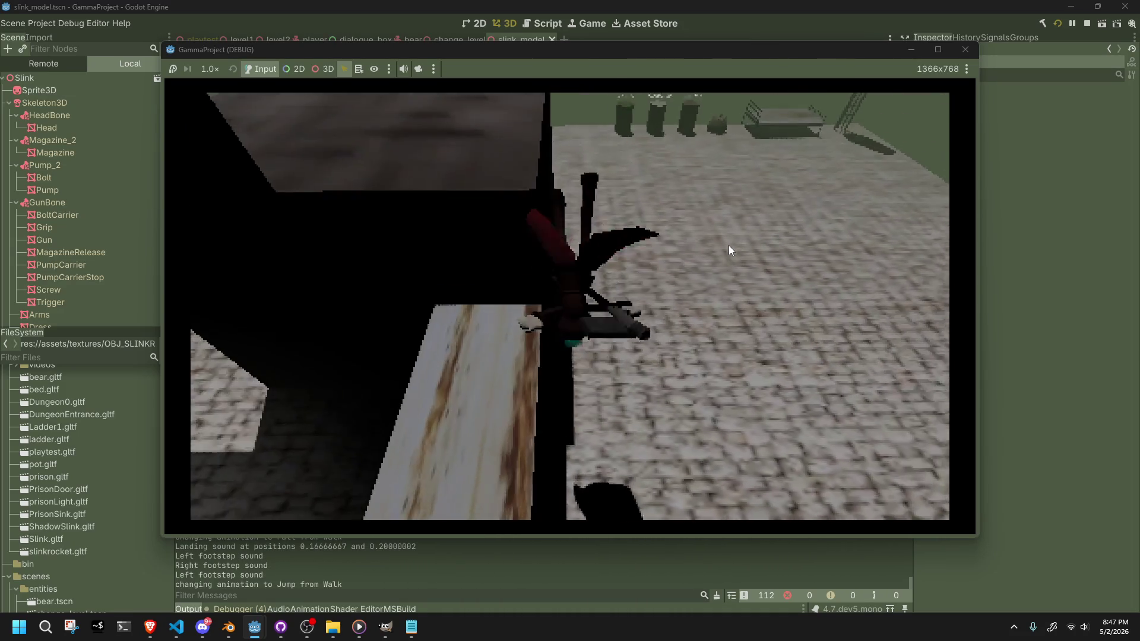
{"action": "key", "text": "space"}
- Jump Slink onto the stone ledge, walk across and off it, then jump from the next ledge
{"action": "key", "text": "w"}
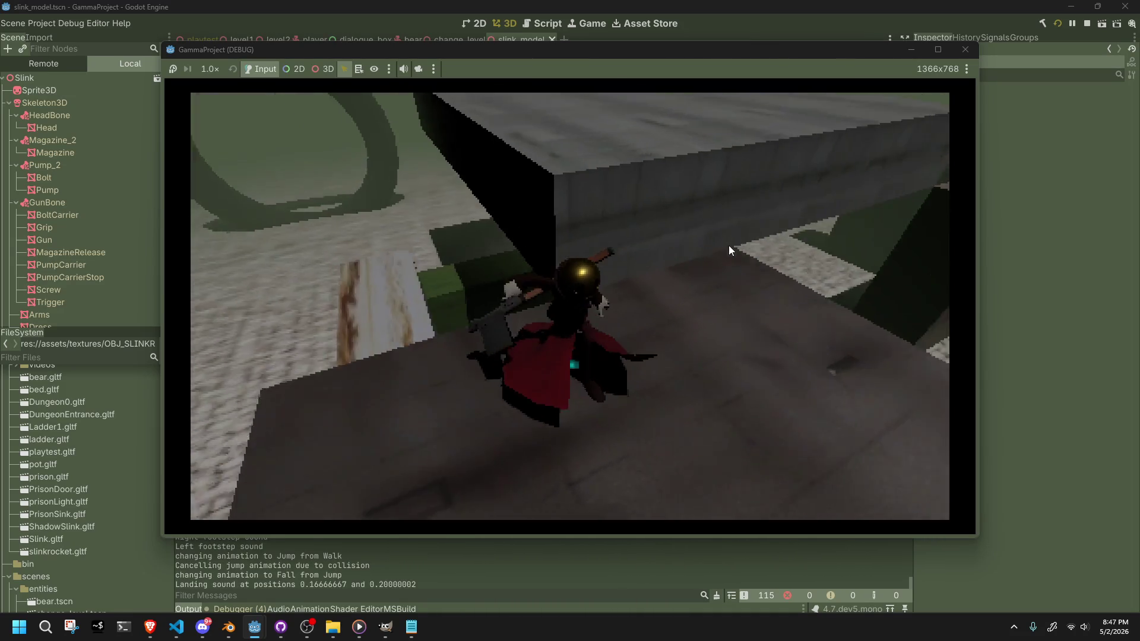
{"action": "key", "text": "w"}
{"action": "key", "text": "space"}
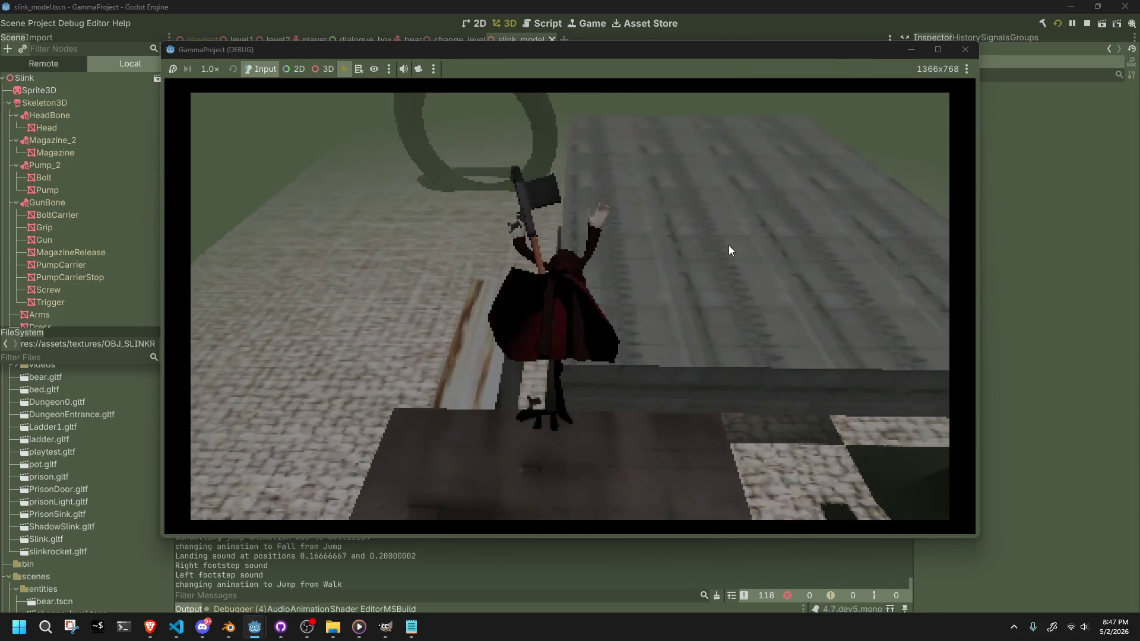
{"action": "key", "text": "w"}
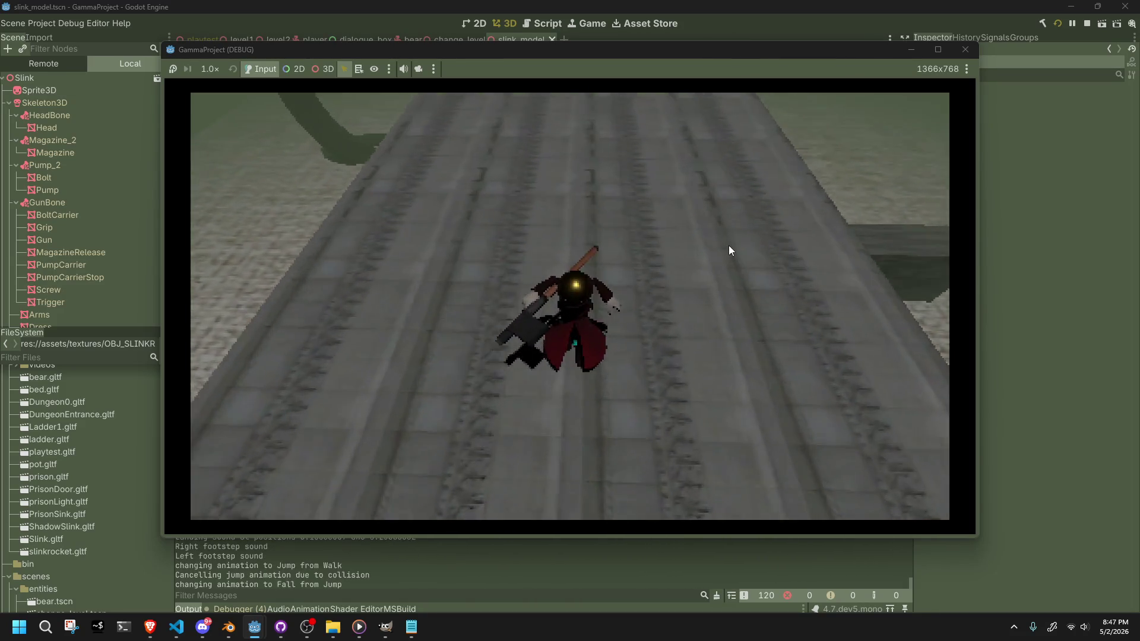
{"action": "key", "text": "w"}
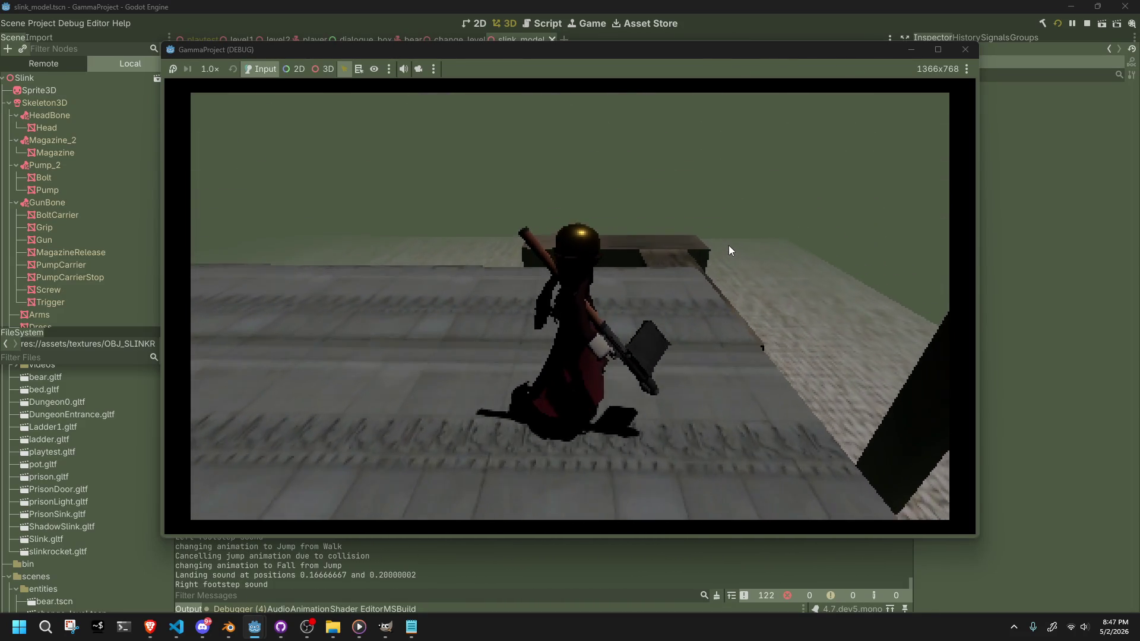
{"action": "key", "text": "w"}
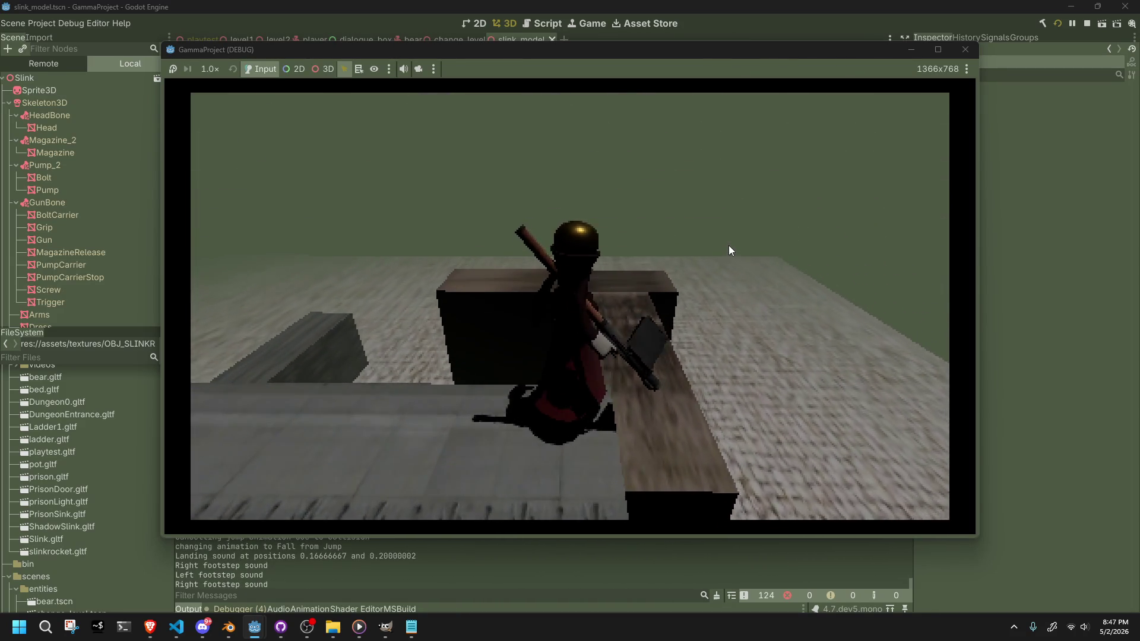
{"action": "key", "text": "w"}
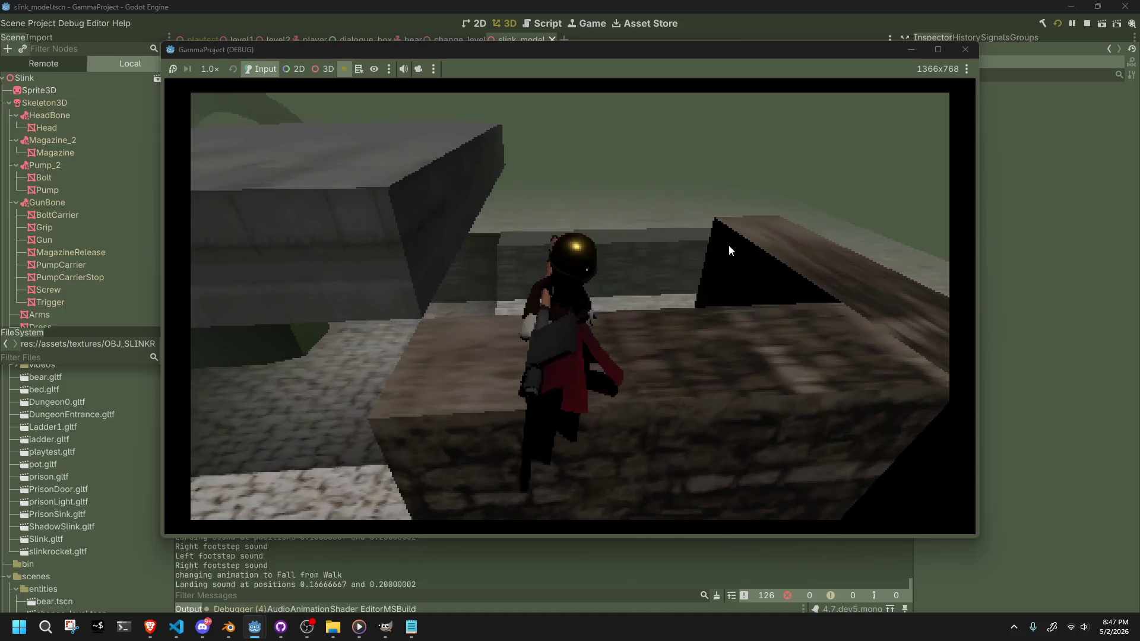
{"action": "key", "text": "w"}
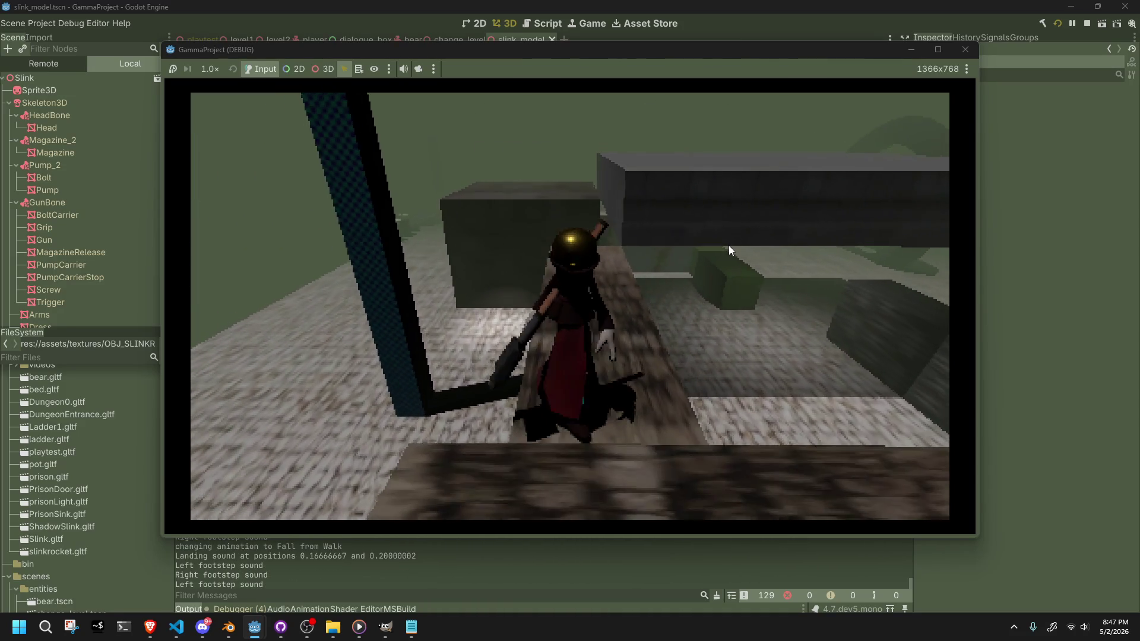
{"action": "key", "text": "w"}
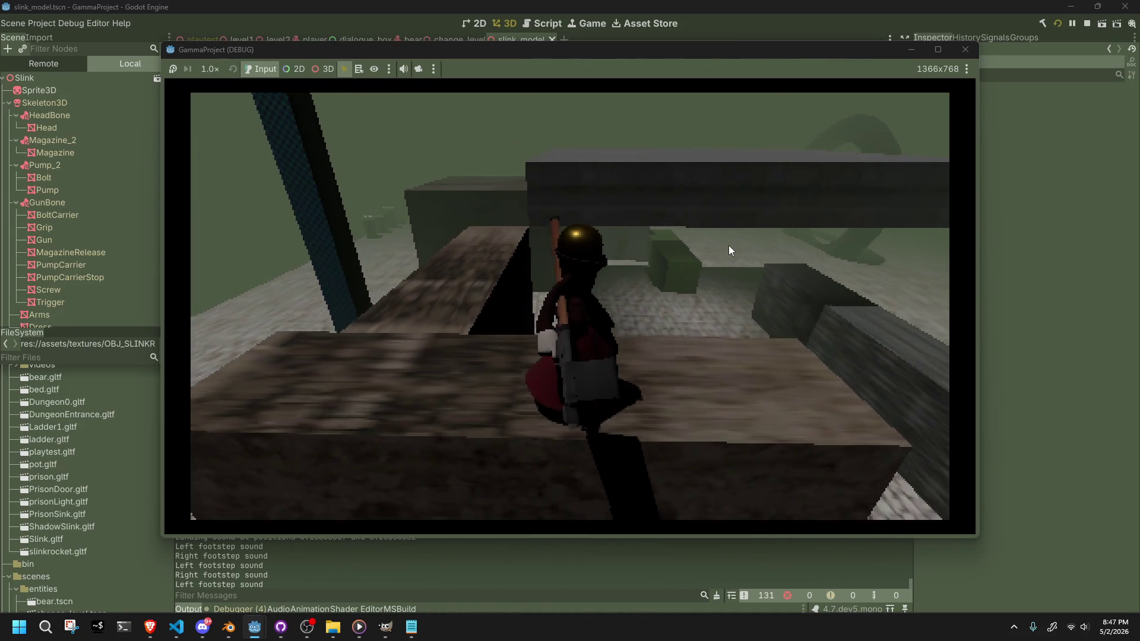
{"action": "key", "text": "w"}
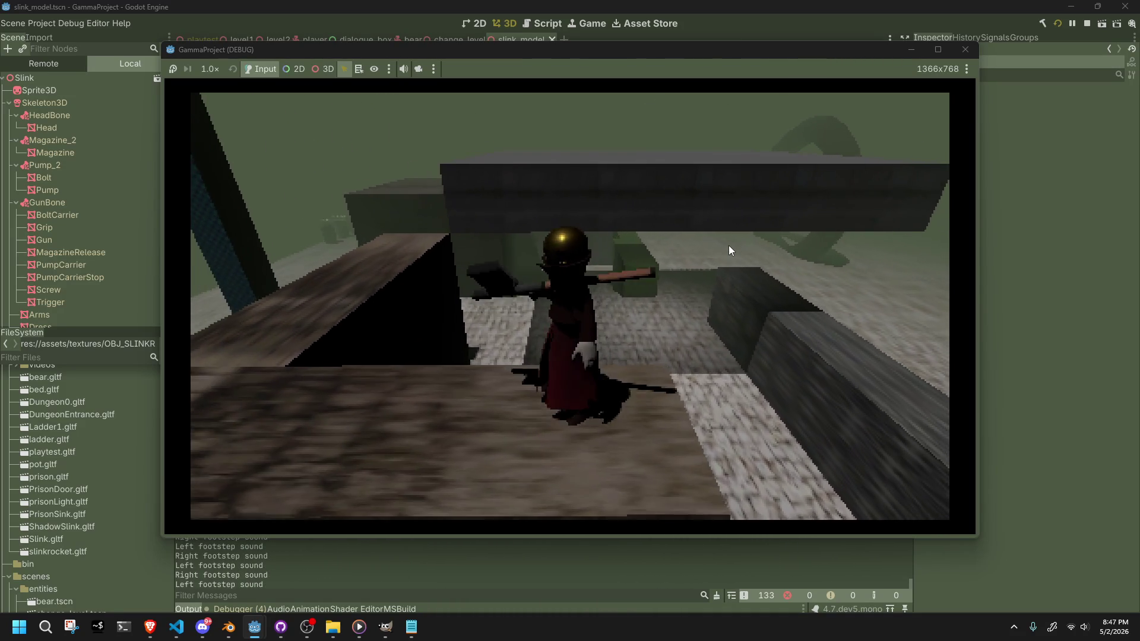
{"action": "key", "text": "space"}
- Drop Slink to the floor, jump onto the raised block, then show the hidden tray icons
{"action": "key", "text": "w"}
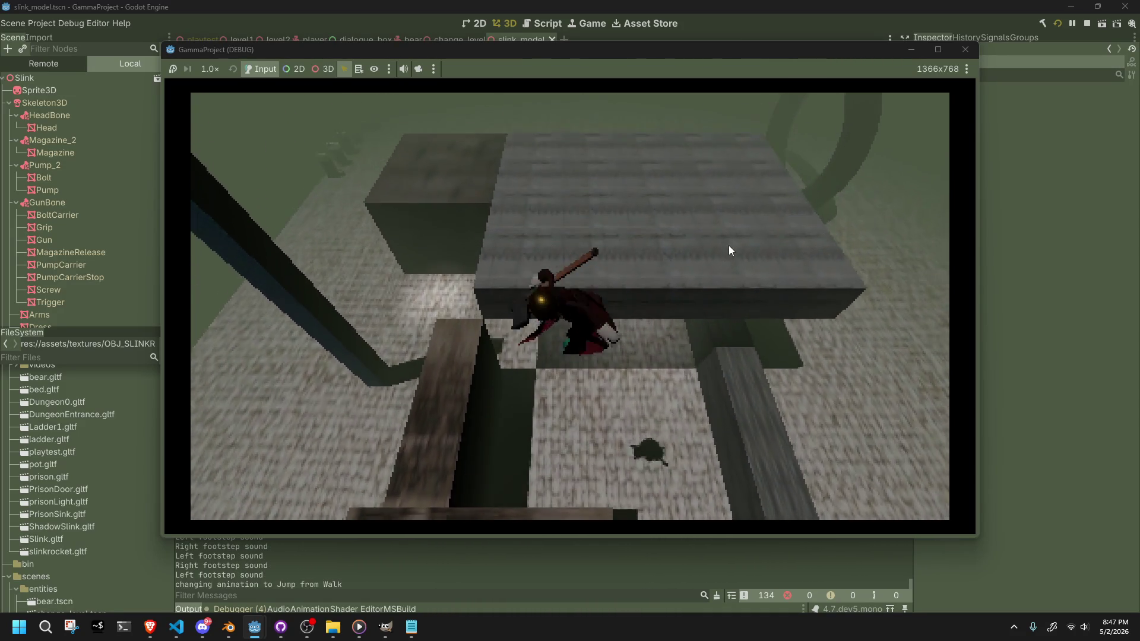
{"action": "key", "text": "w"}
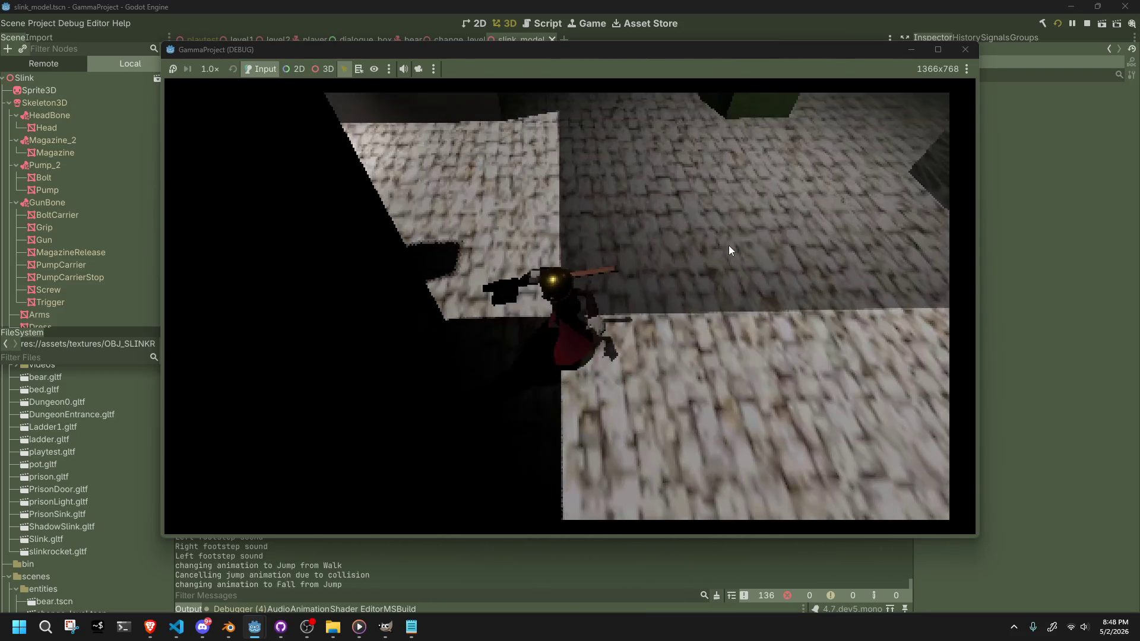
{"action": "key", "text": "w"}
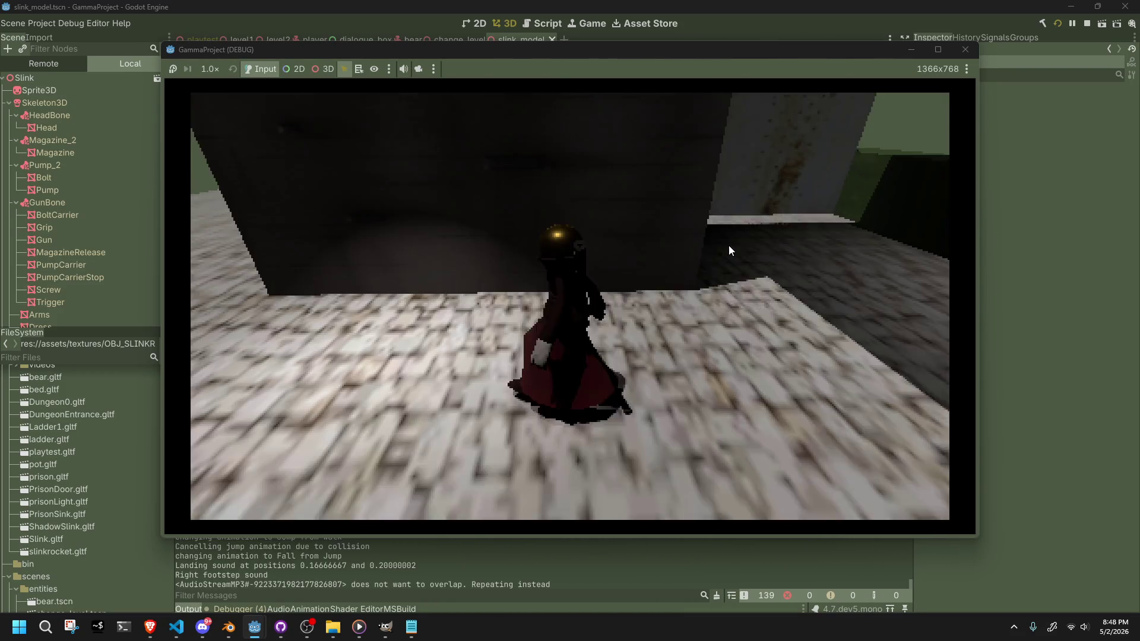
{"action": "key", "text": "w"}
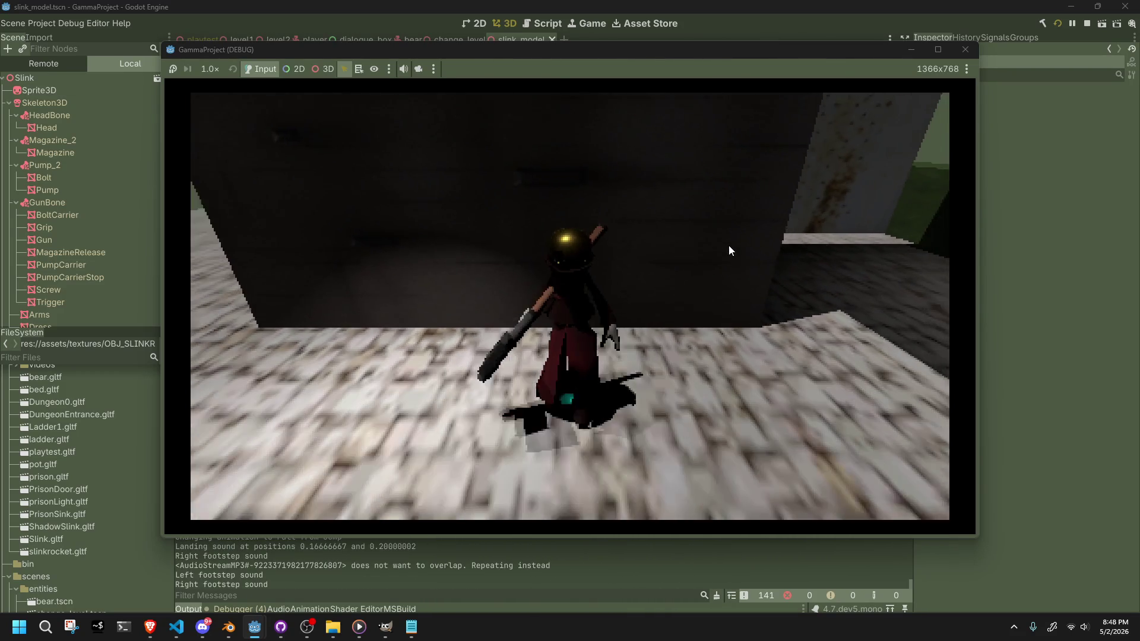
{"action": "key", "text": "w"}
{"action": "key", "text": "space"}
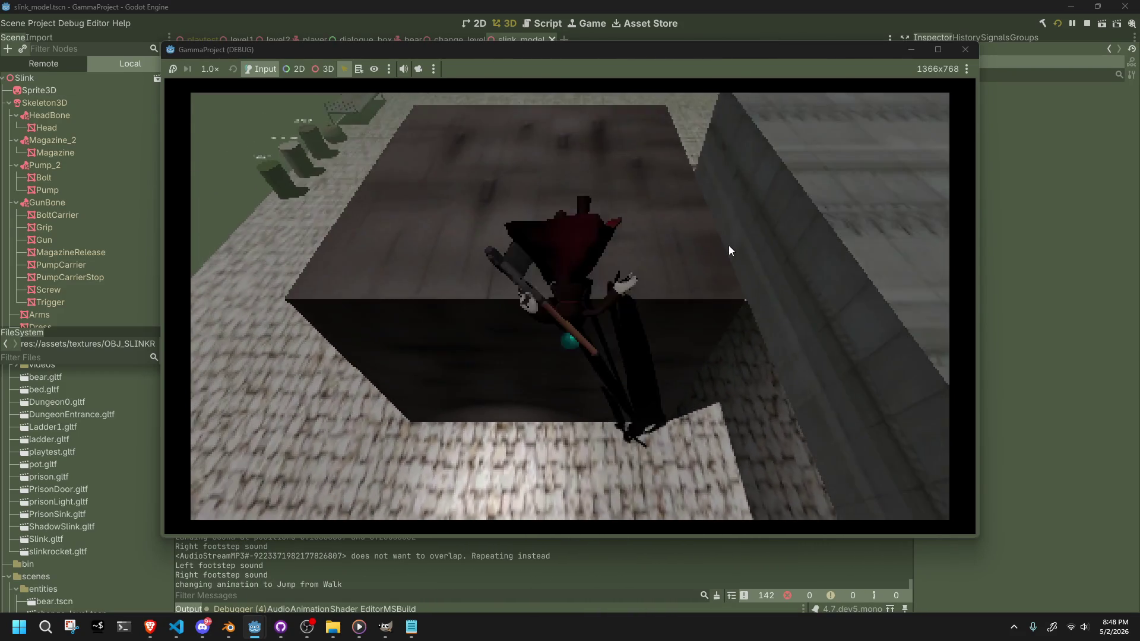
{"action": "key", "text": "w"}
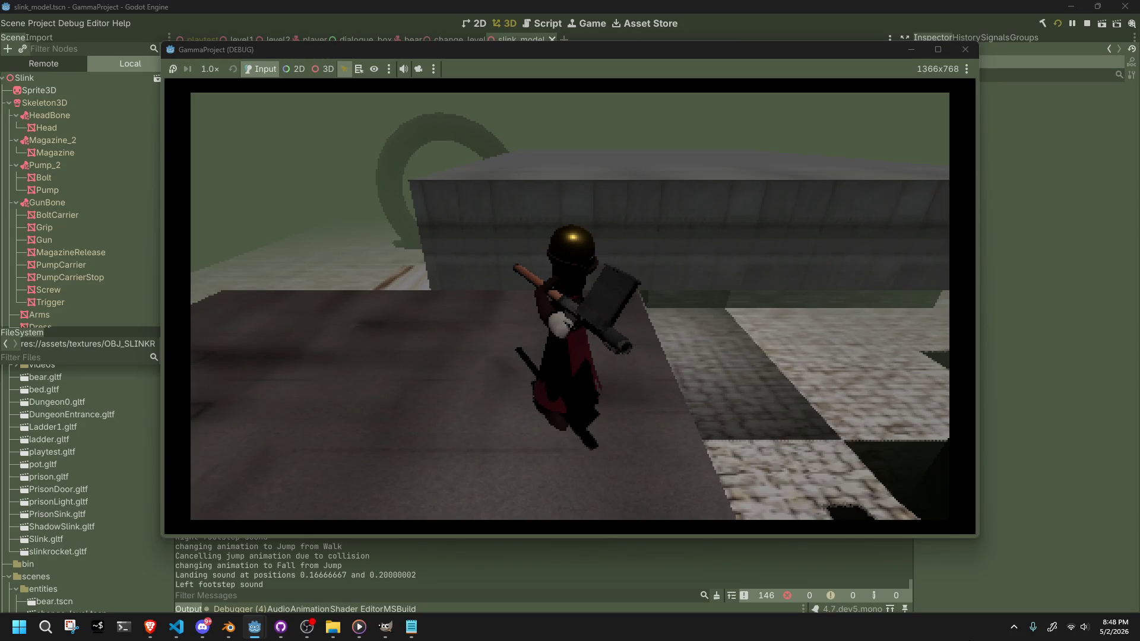
{"action": "left_click", "coordinate": [1013, 627]}
- Launch GUILTY GEAR XX ACCENT CORE PLUS R from Steam's tray recent-games menu
{"action": "right_click", "coordinate": [1054, 574]}
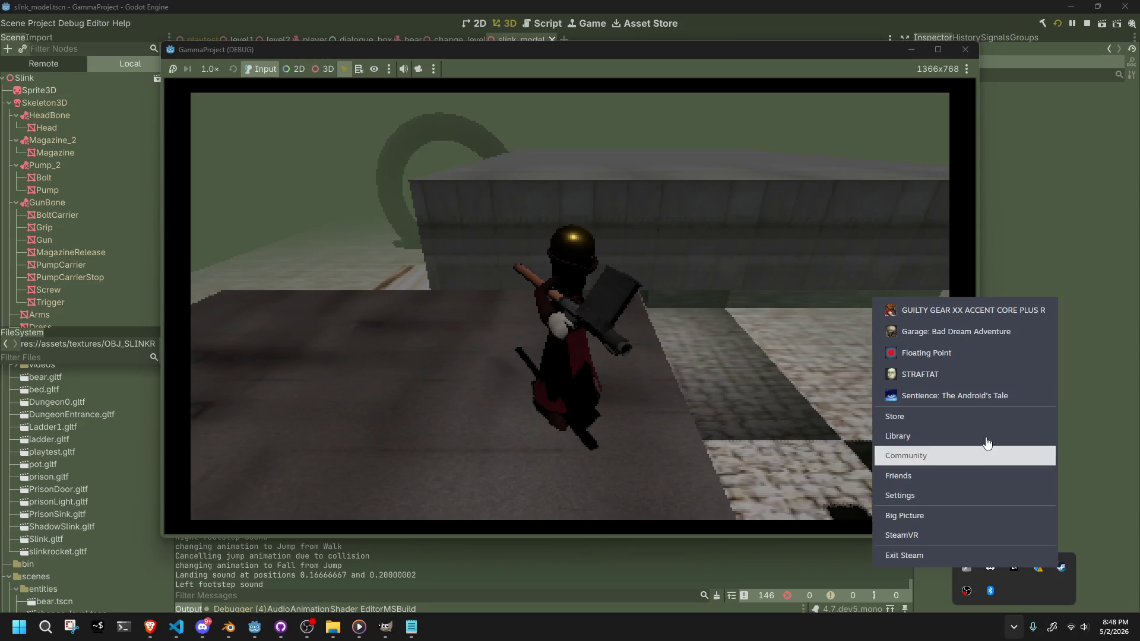
{"action": "left_click", "coordinate": [963, 310]}
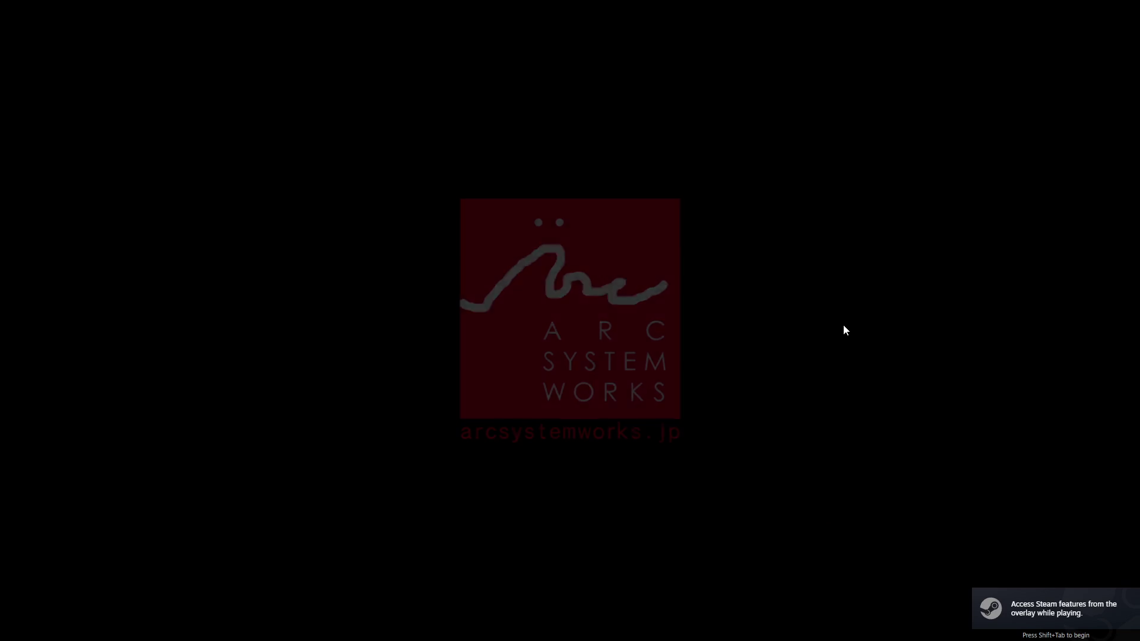
- Skip the title screen and reach Display & Audio Settings under Help & Options
{"action": "key", "text": "Return"}
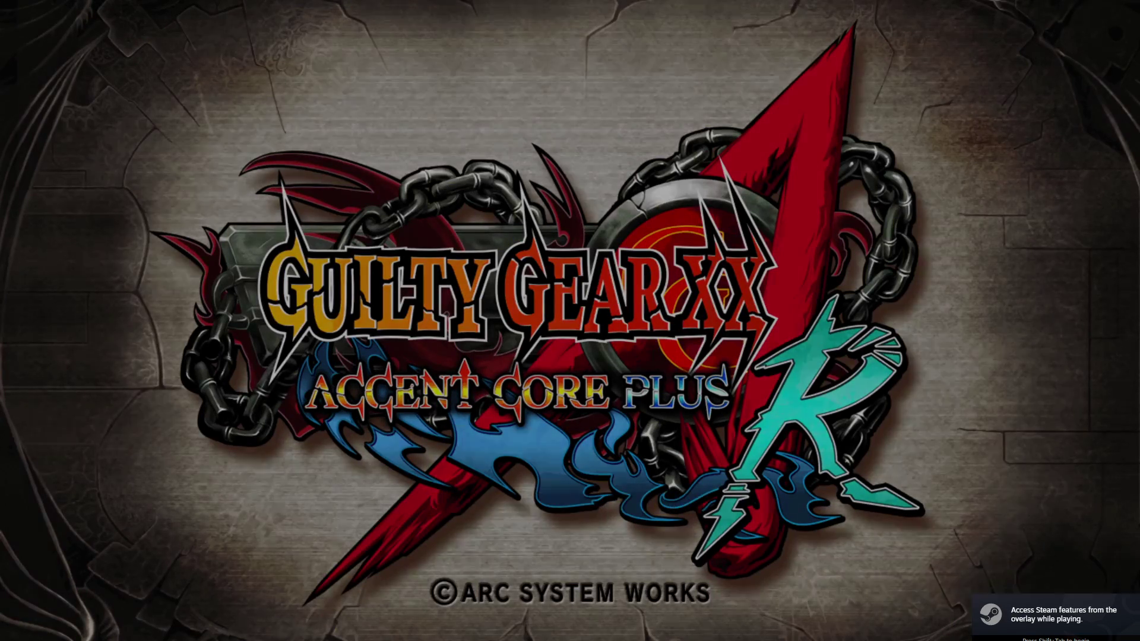
{"action": "key", "text": "Right"}
{"action": "key", "text": "Right"}
{"action": "key", "text": "Right"}
{"action": "key", "text": "Right"}
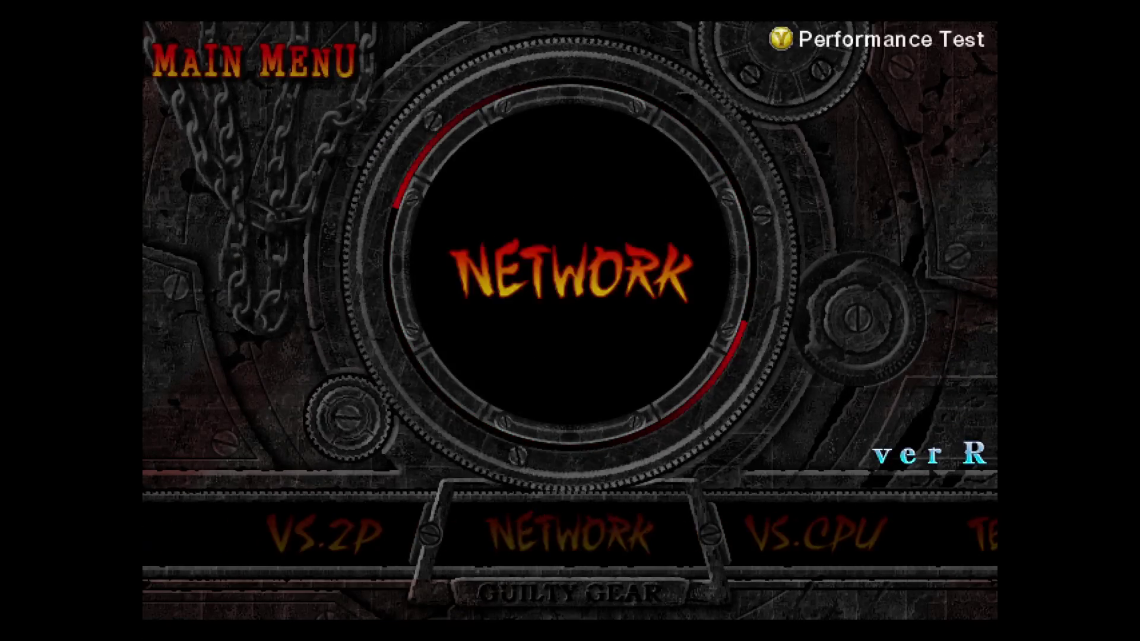
{"action": "key", "text": "Right"}
{"action": "key", "text": "Right"}
{"action": "key", "text": "Right"}
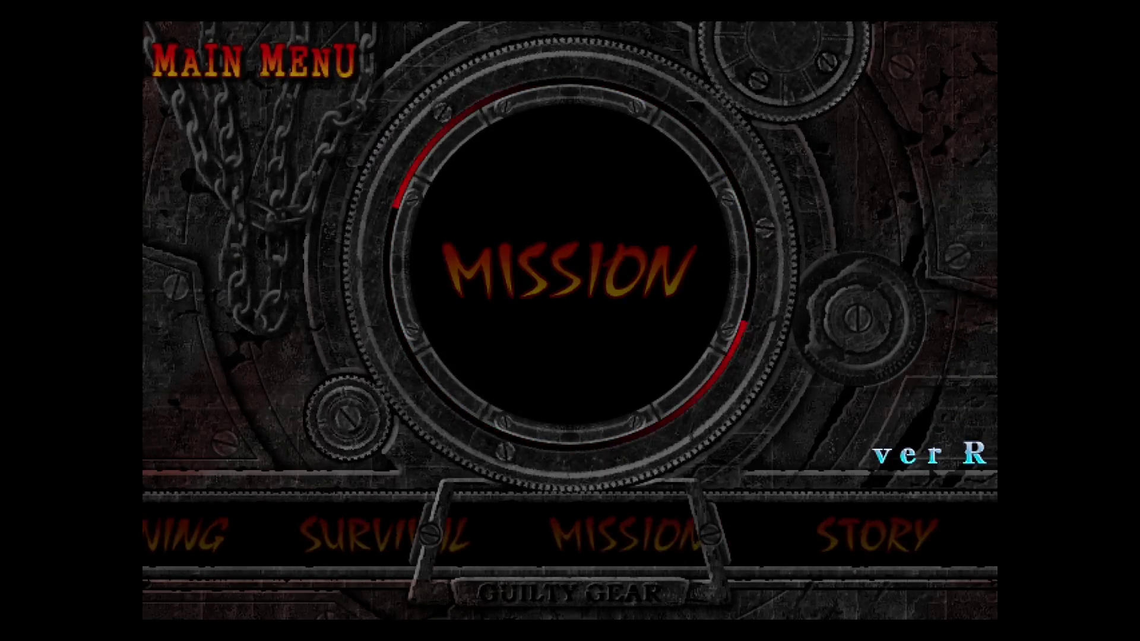
{"action": "key", "text": "Right"}
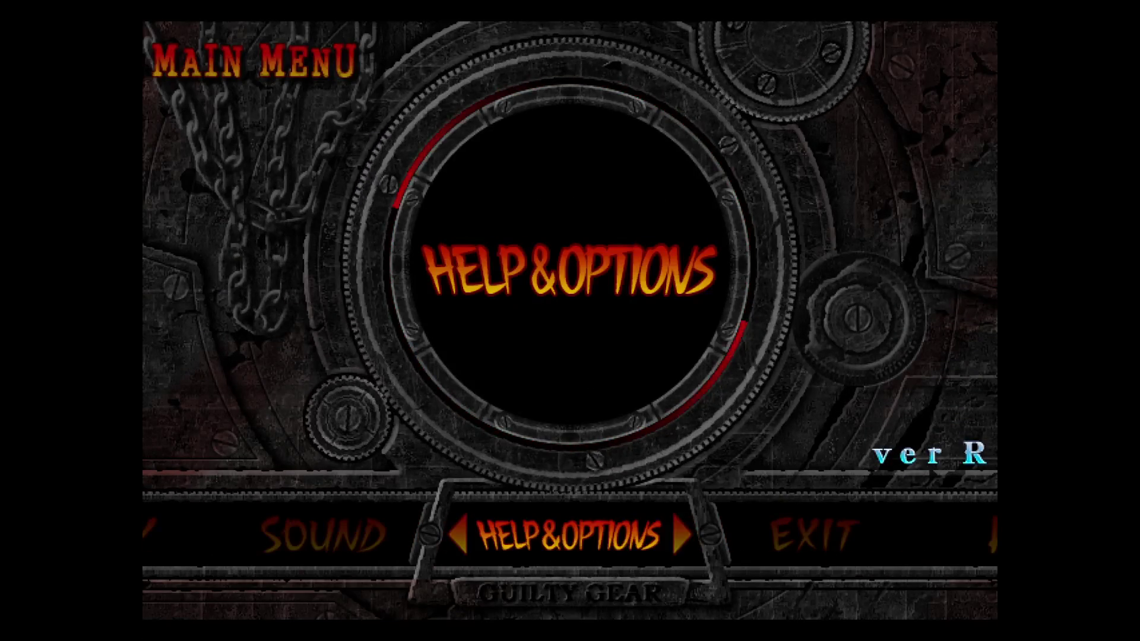
{"action": "key", "text": "Return"}
{"action": "key", "text": "Down"}
{"action": "key", "text": "Down"}
{"action": "key", "text": "Down"}
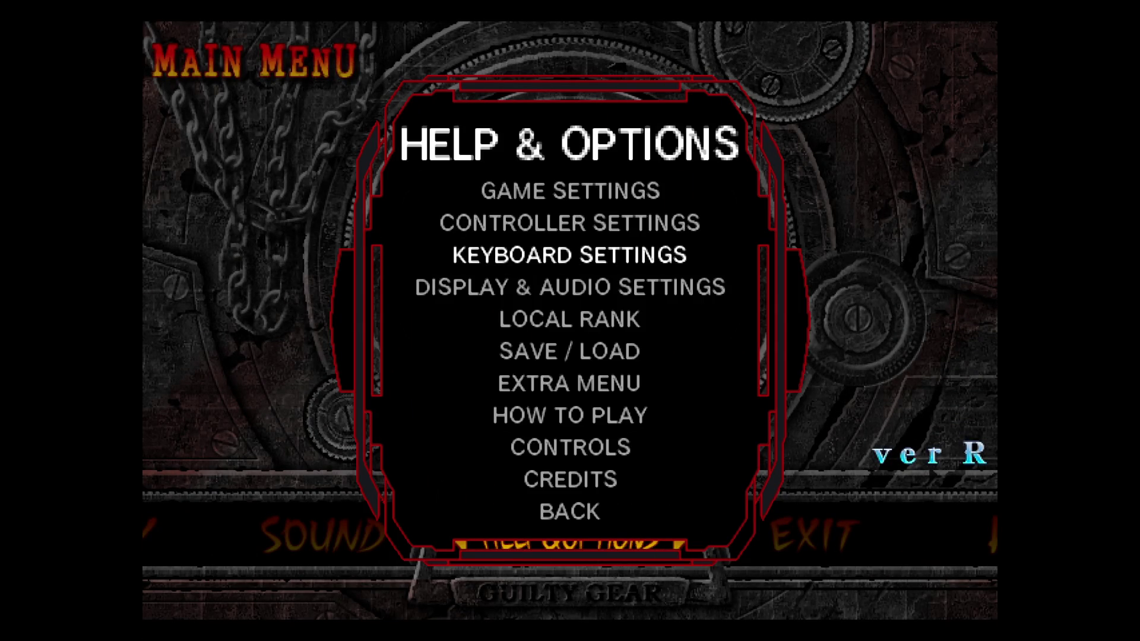
{"action": "key", "text": "Return"}
- Leave anti-aliasing OFF, set resolution to 1280X720 and exit the settings
{"action": "key", "text": "Left"}
{"action": "key", "text": "Left"}
{"action": "key", "text": "Left"}
{"action": "key", "text": "Right"}
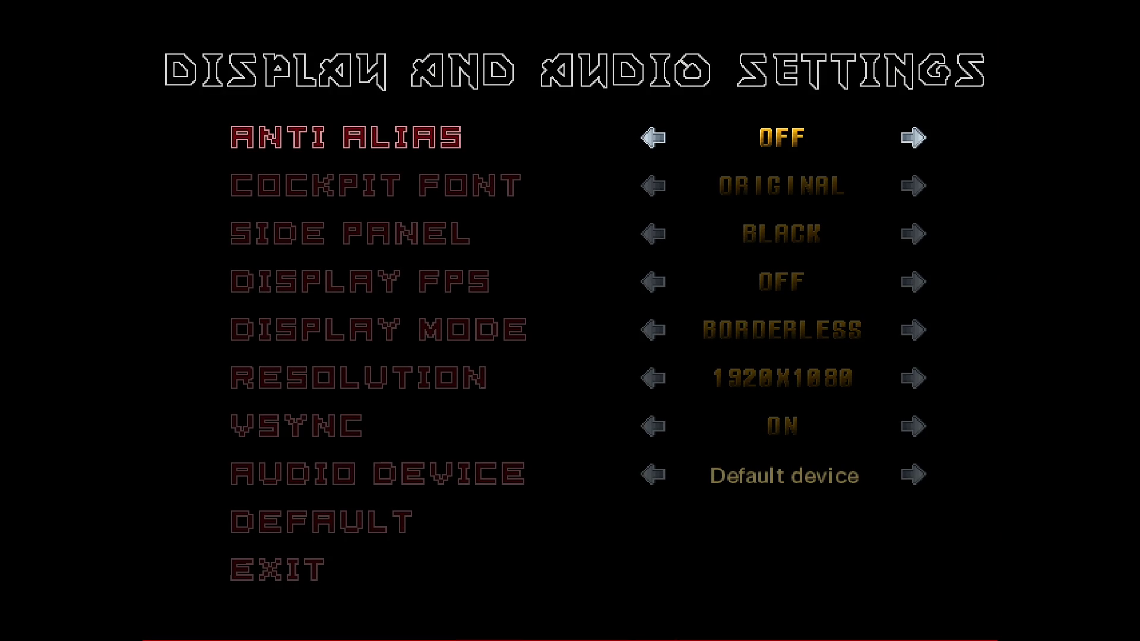
{"action": "key", "text": "Down"}
{"action": "key", "text": "Down"}
{"action": "key", "text": "Down"}
{"action": "key", "text": "Down"}
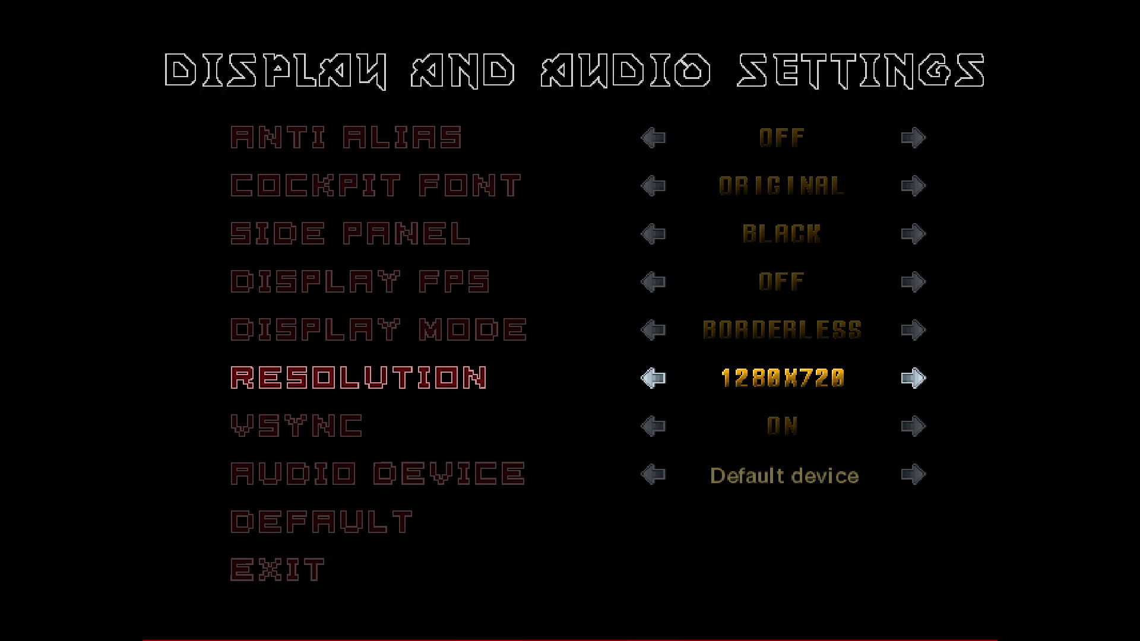
{"action": "key", "text": "Escape"}
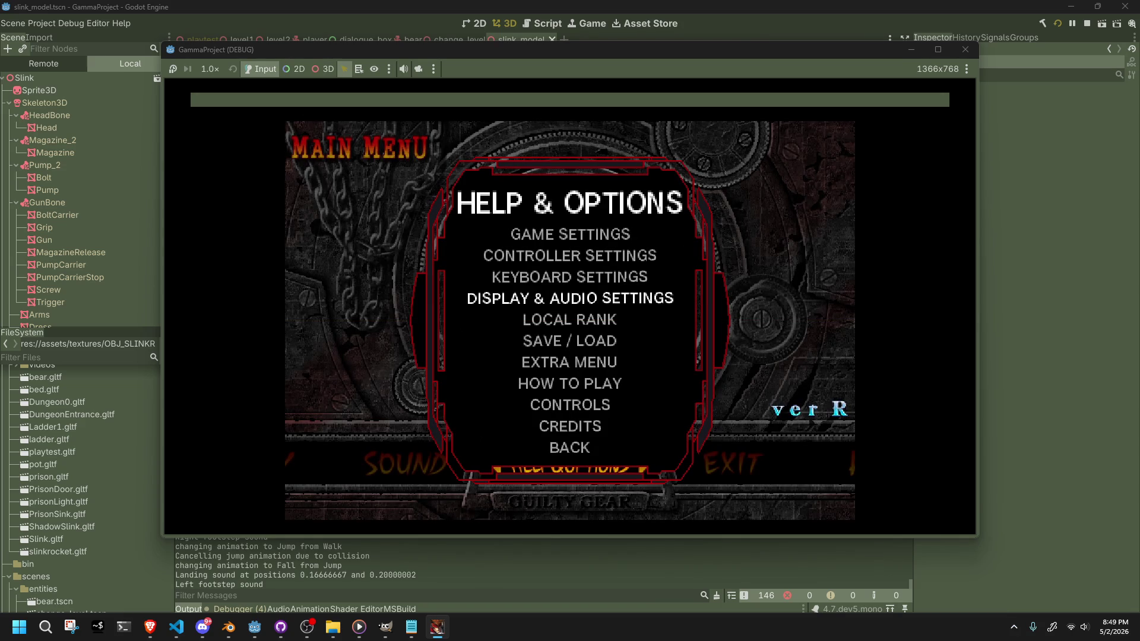
- Back out to the main menu and start Training mode
{"action": "key", "text": "Up"}
{"action": "key", "text": "Escape"}
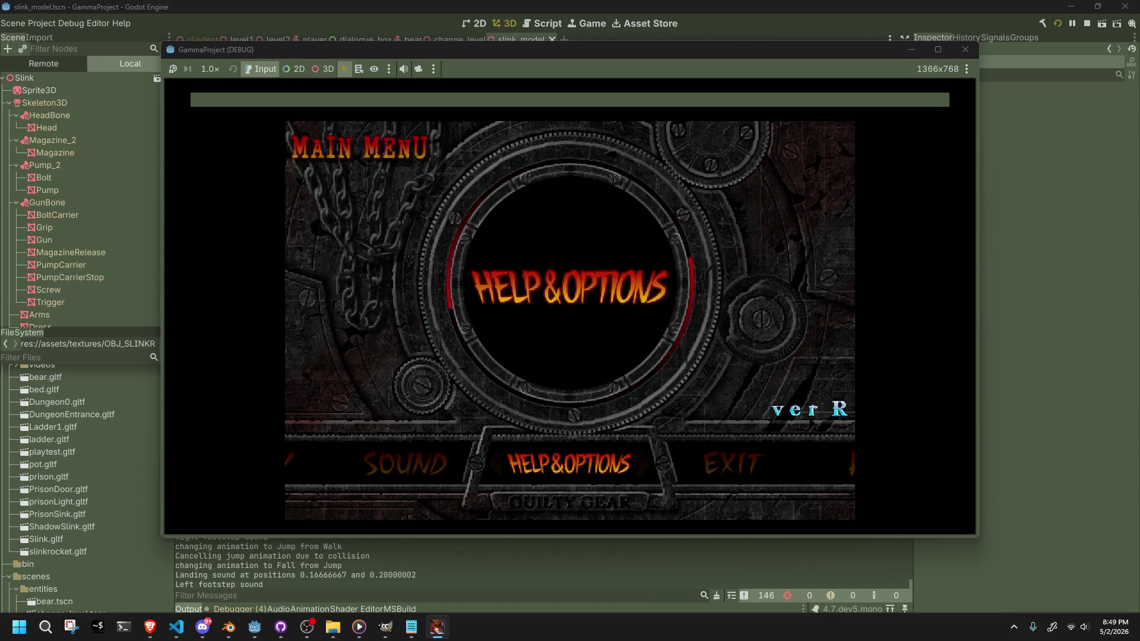
{"action": "key", "text": "Right"}
{"action": "key", "text": "Right"}
{"action": "key", "text": "Right"}
{"action": "key", "text": "Right"}
{"action": "key", "text": "Right"}
{"action": "key", "text": "Right"}
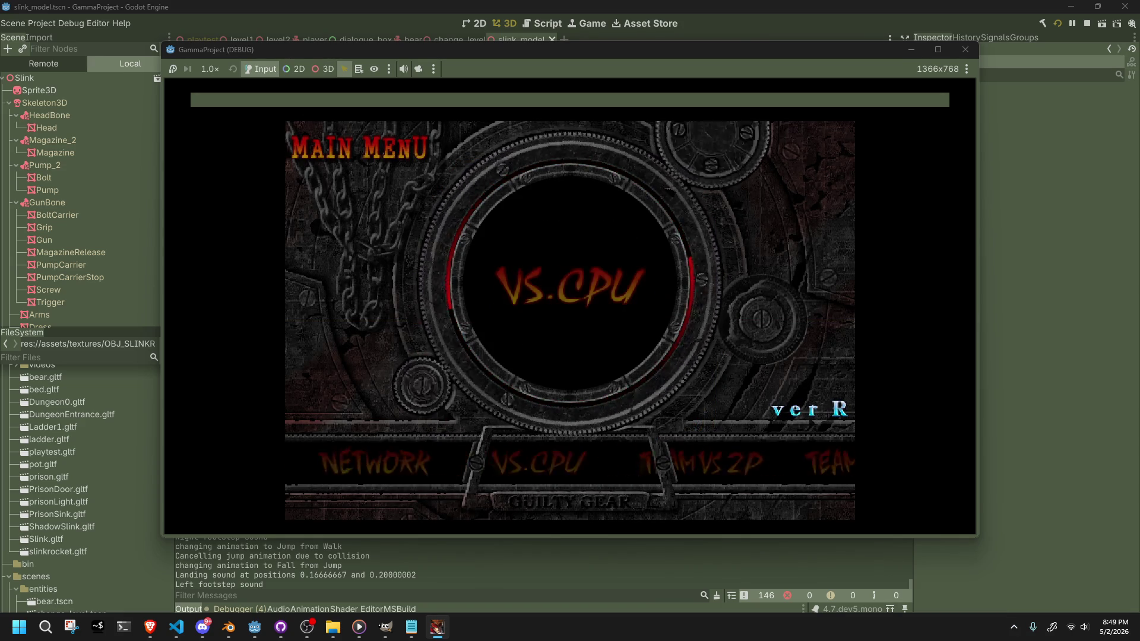
{"action": "key", "text": "Return"}
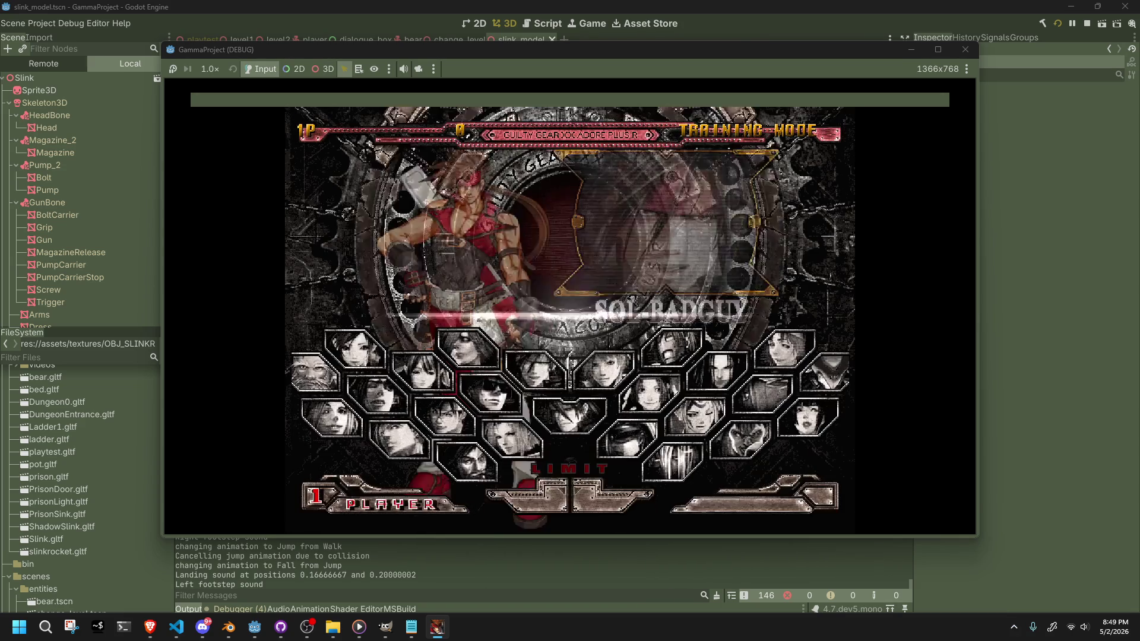
- Preview A.B.A, Axl Low, Chipp, Anji, Millia, Eddie, Testament and Bridget on character select
{"action": "key", "text": "Up"}
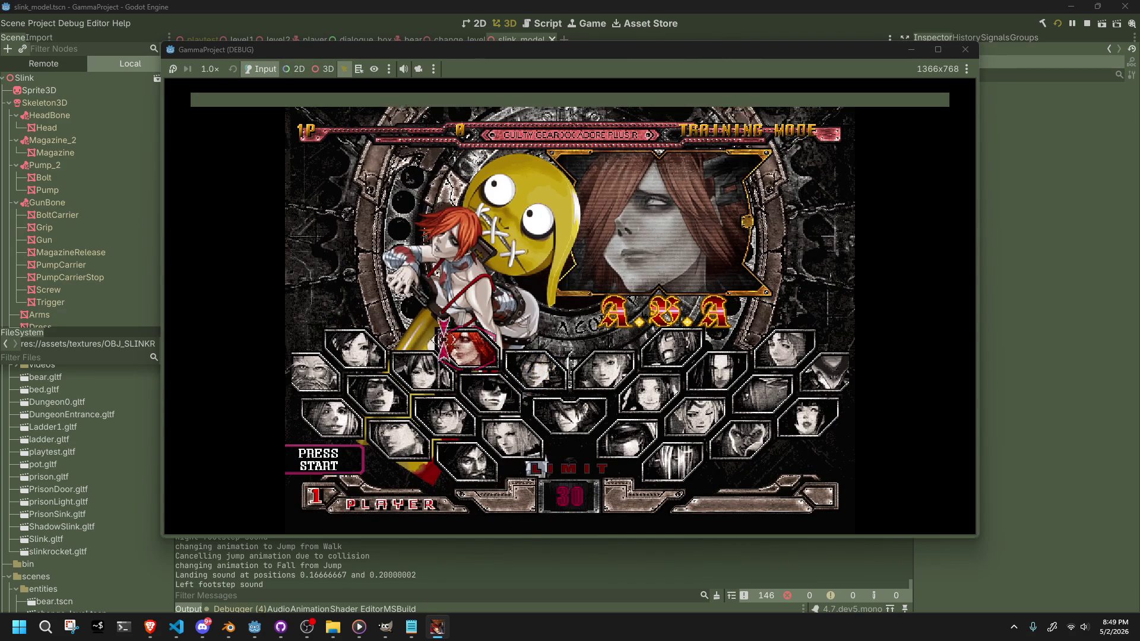
{"action": "key", "text": "Left"}
{"action": "key", "text": "Left"}
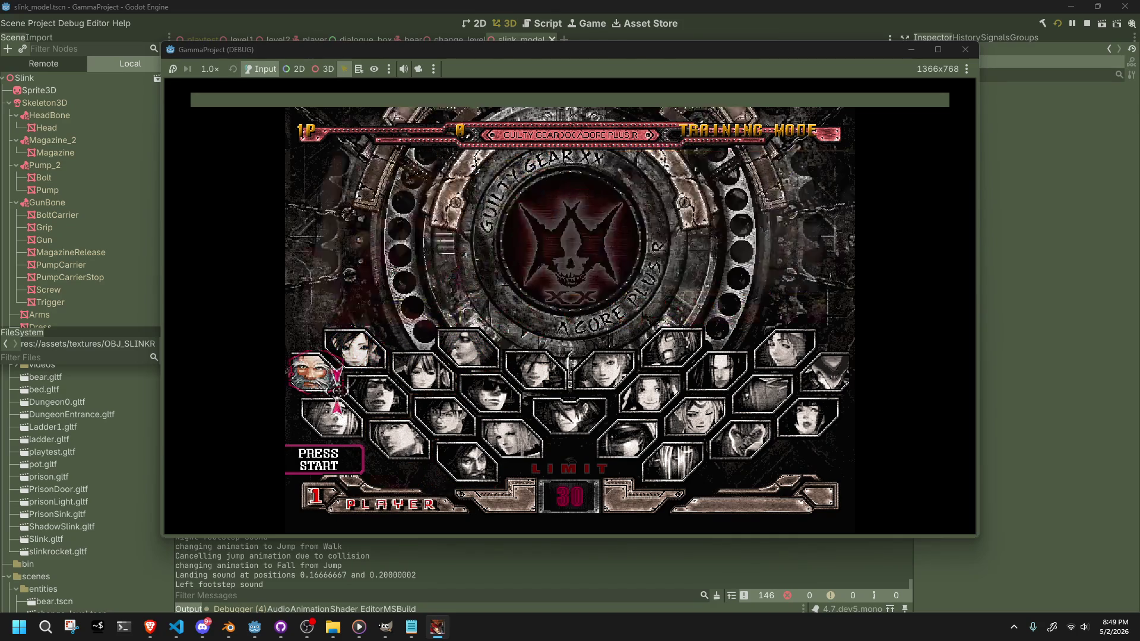
{"action": "key", "text": "Down"}
{"action": "key", "text": "Right"}
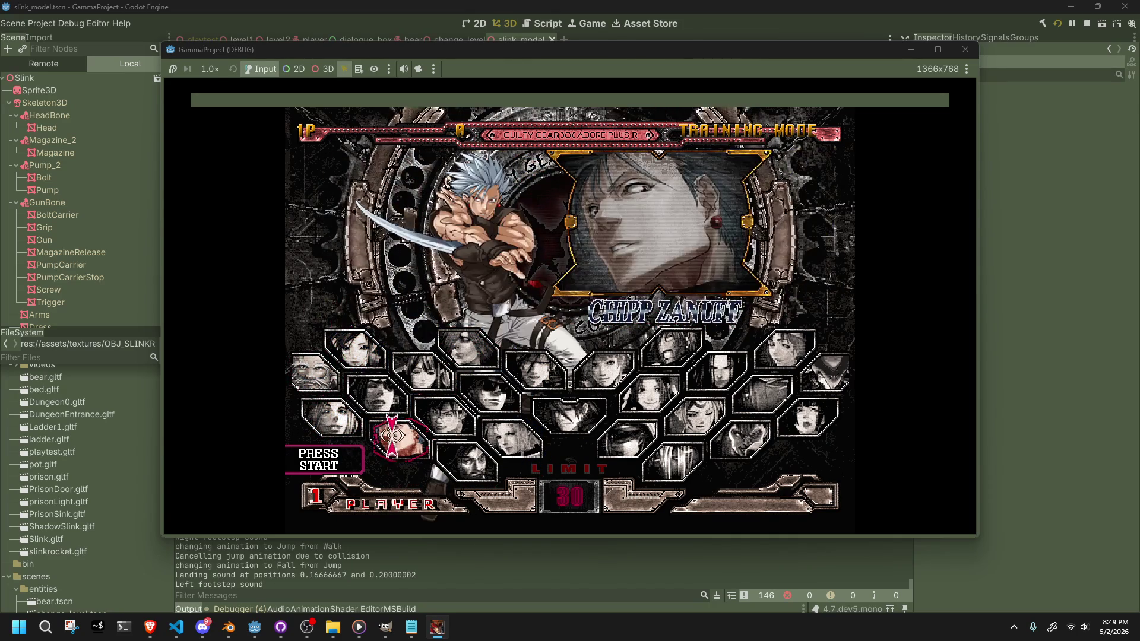
{"action": "key", "text": "Right"}
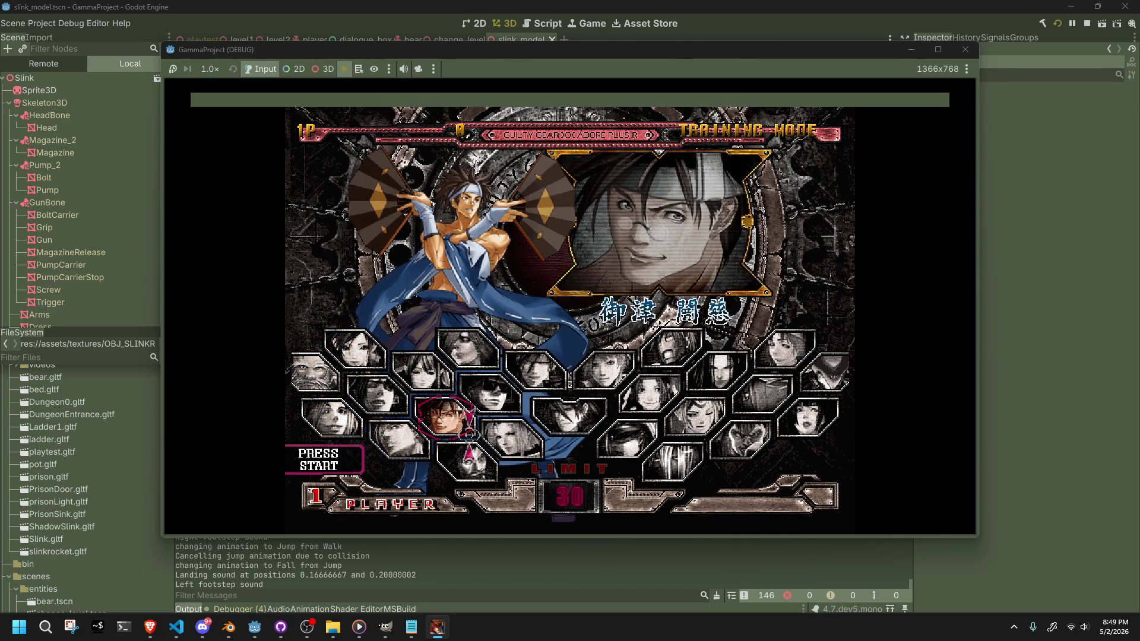
{"action": "key", "text": "Right"}
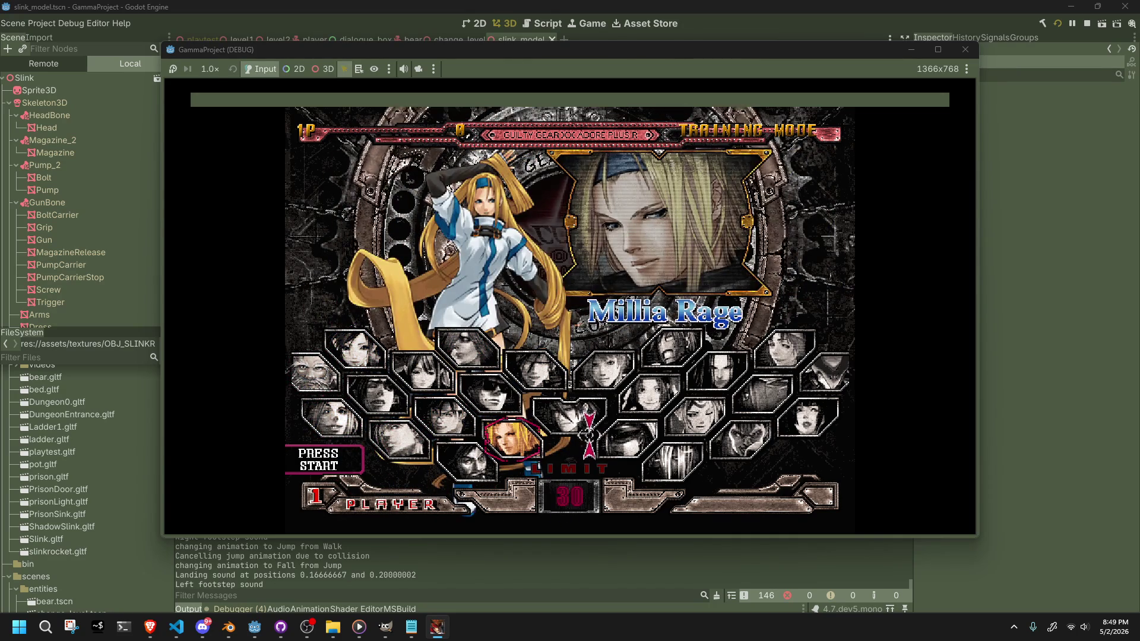
{"action": "key", "text": "Right"}
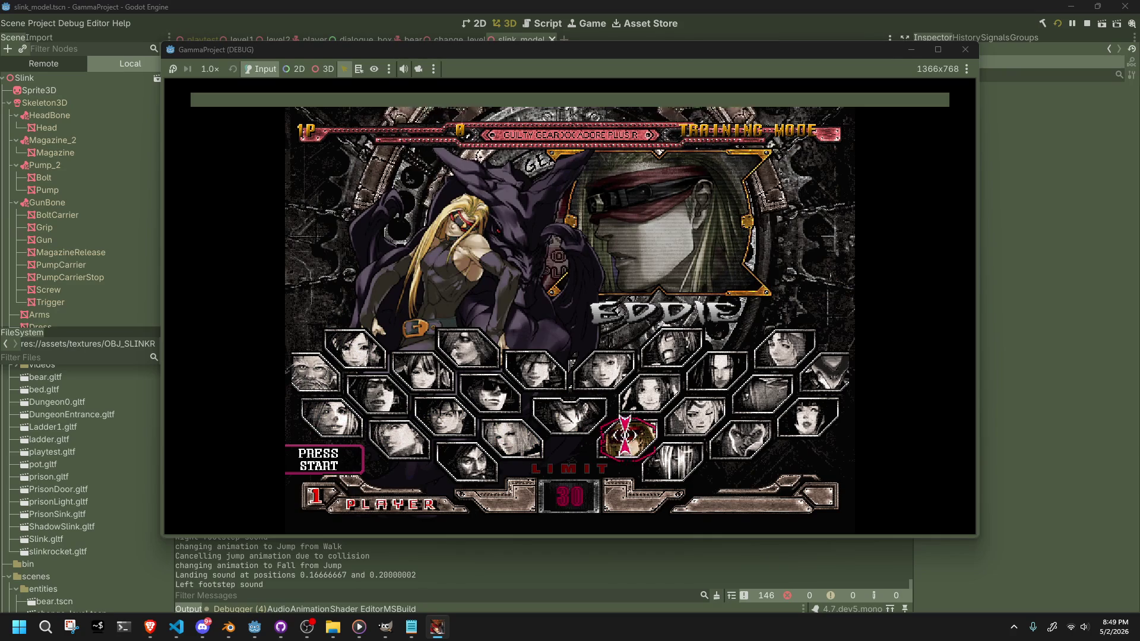
{"action": "key", "text": "Right"}
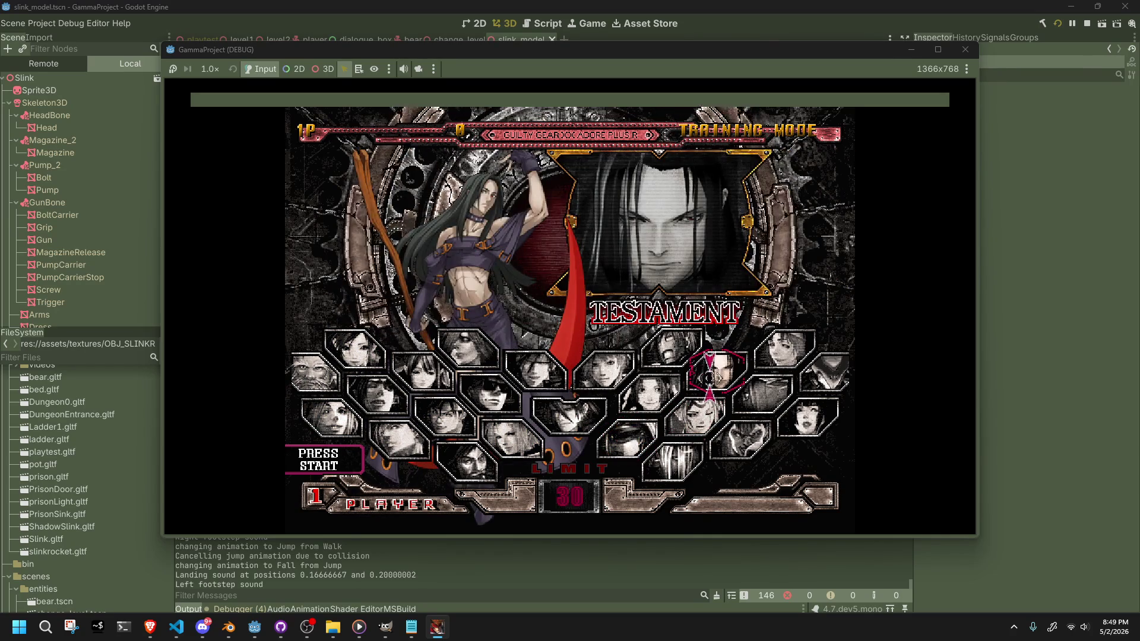
{"action": "key", "text": "Right"}
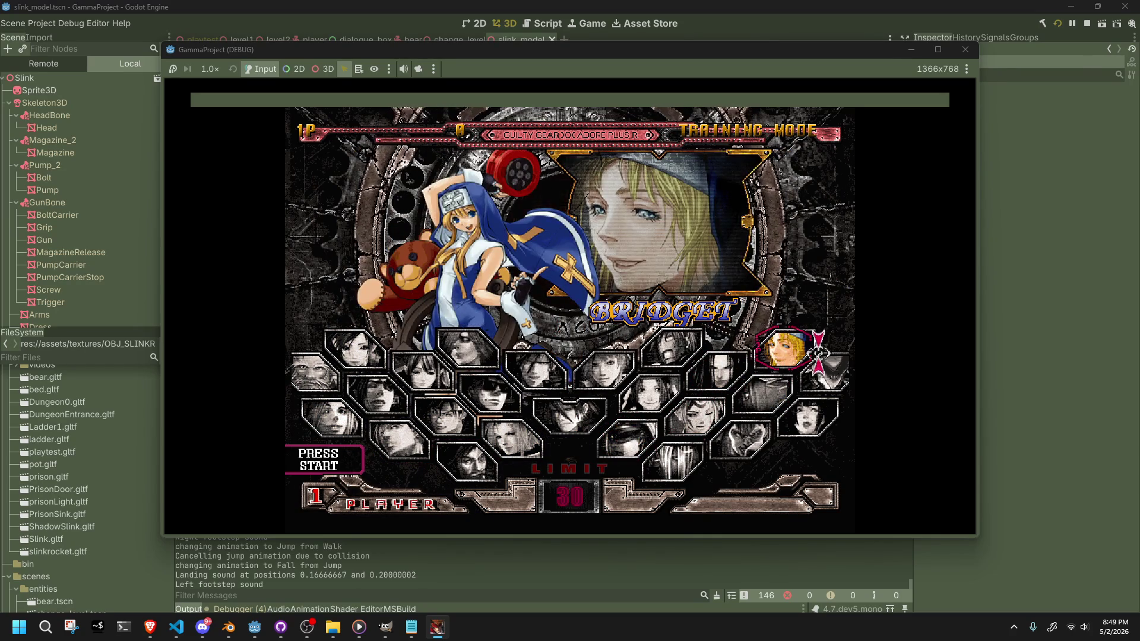
{"action": "key", "text": "Left"}
{"action": "key", "text": "Right"}
{"action": "key", "text": "Left"}
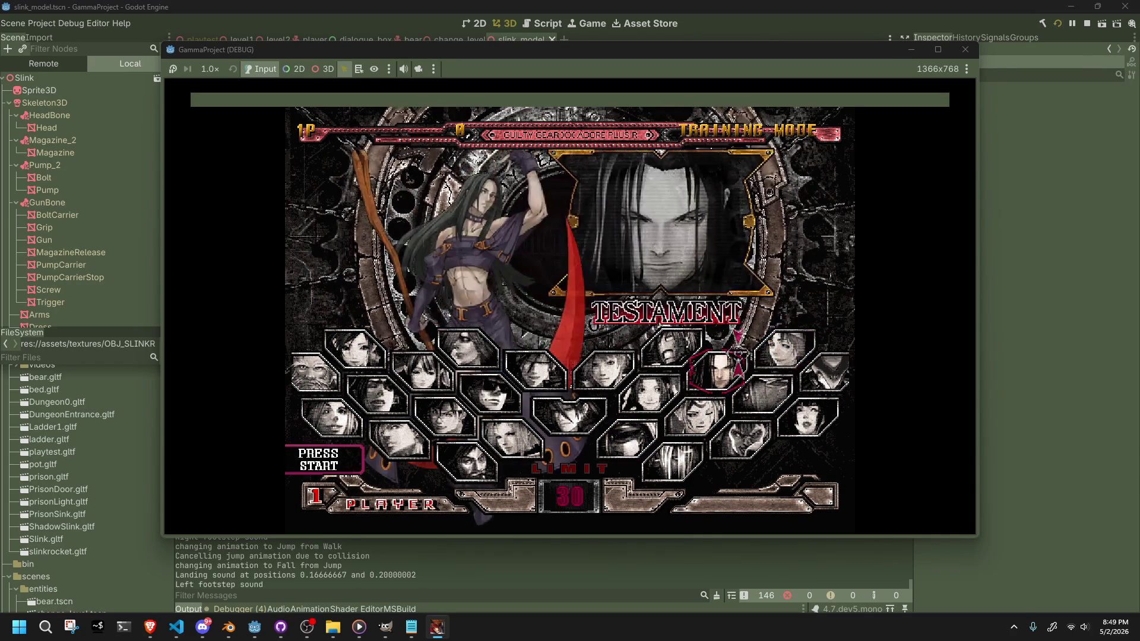
{"action": "key", "text": "Left"}
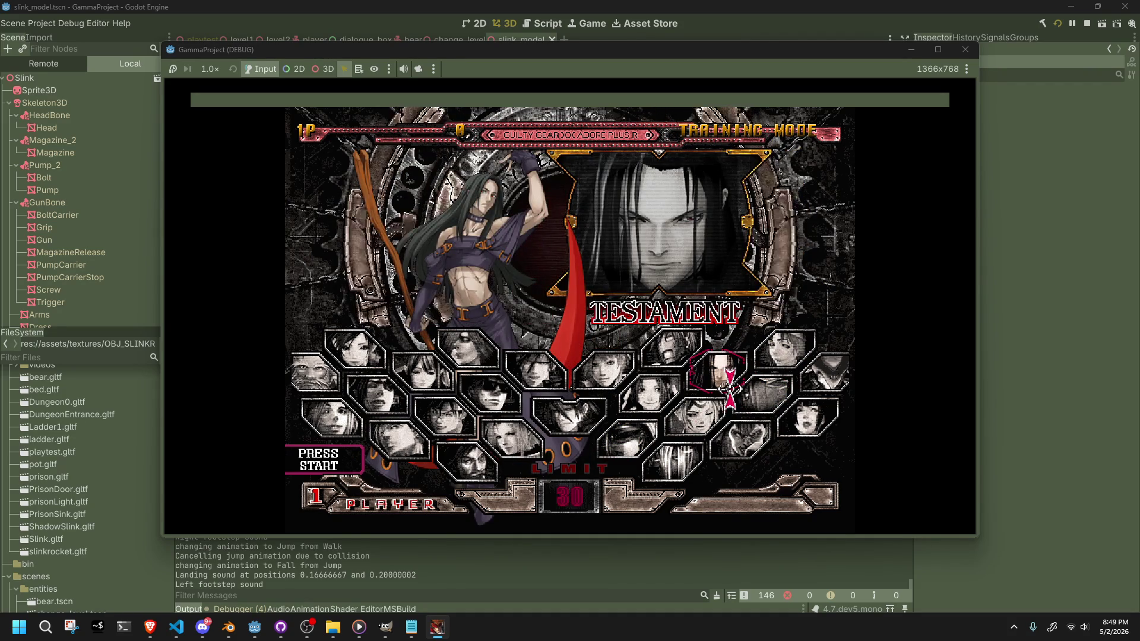
- Preview I-No, Justice, Potemkin, Venom, May, Johnny and Ky, then close the Godot playtest
{"action": "key", "text": "Down"}
{"action": "key", "text": "Up"}
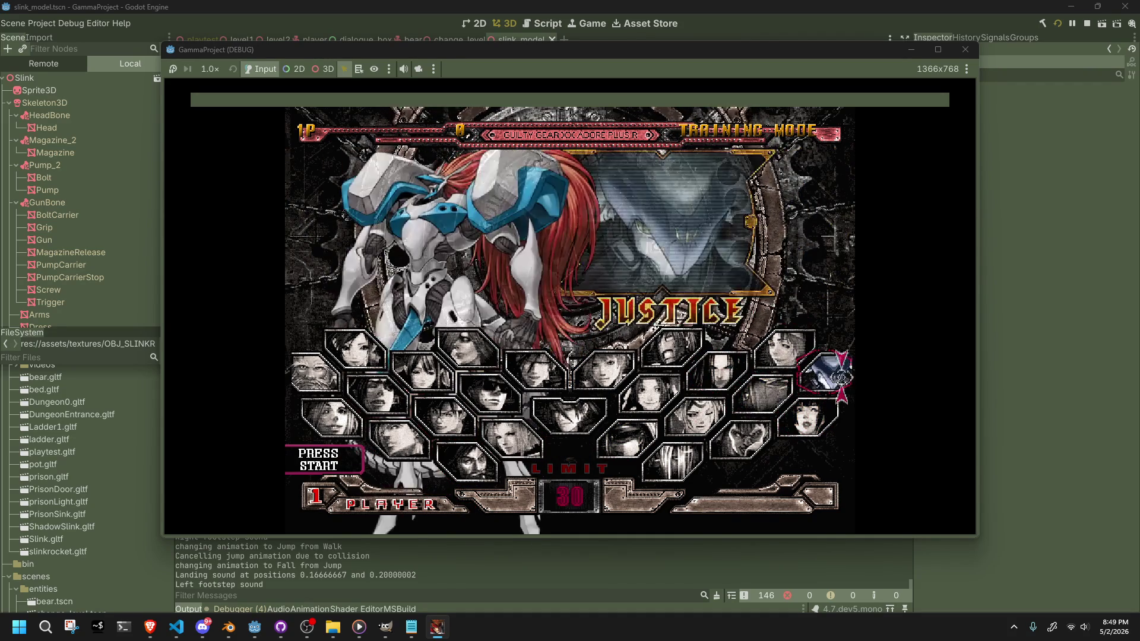
{"action": "key", "text": "Down"}
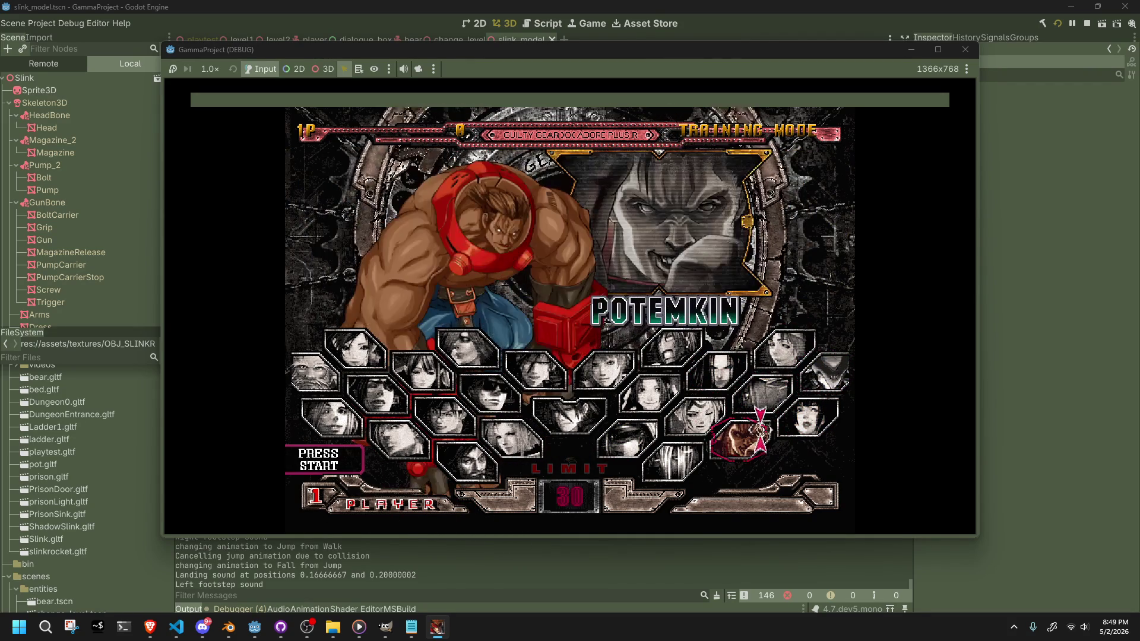
{"action": "key", "text": "Left"}
{"action": "key", "text": "Left"}
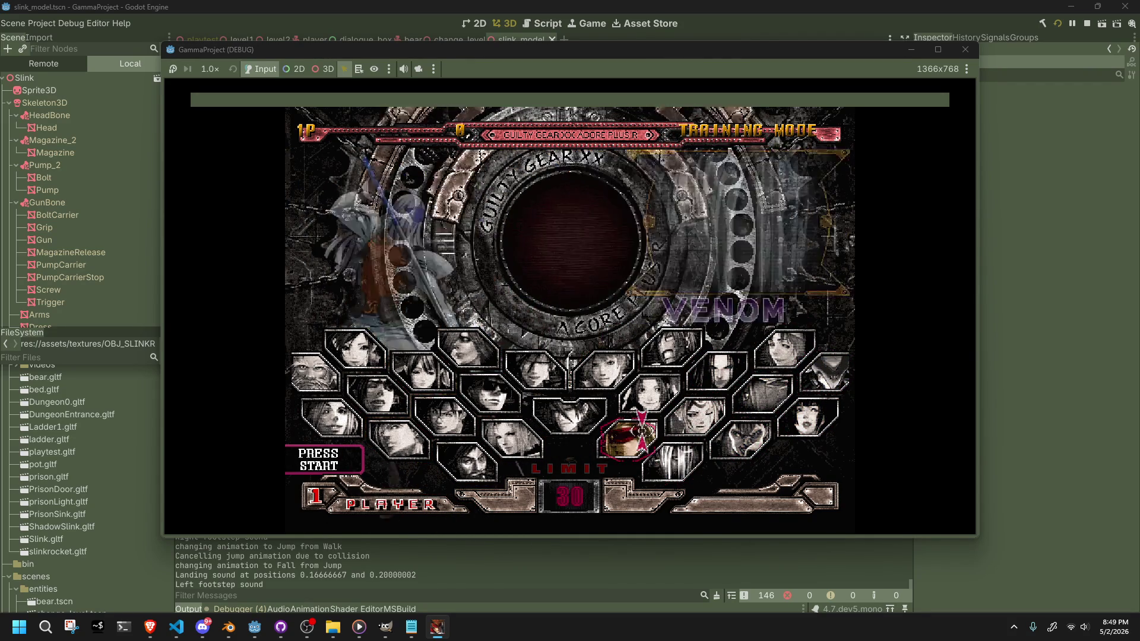
{"action": "key", "text": "Up"}
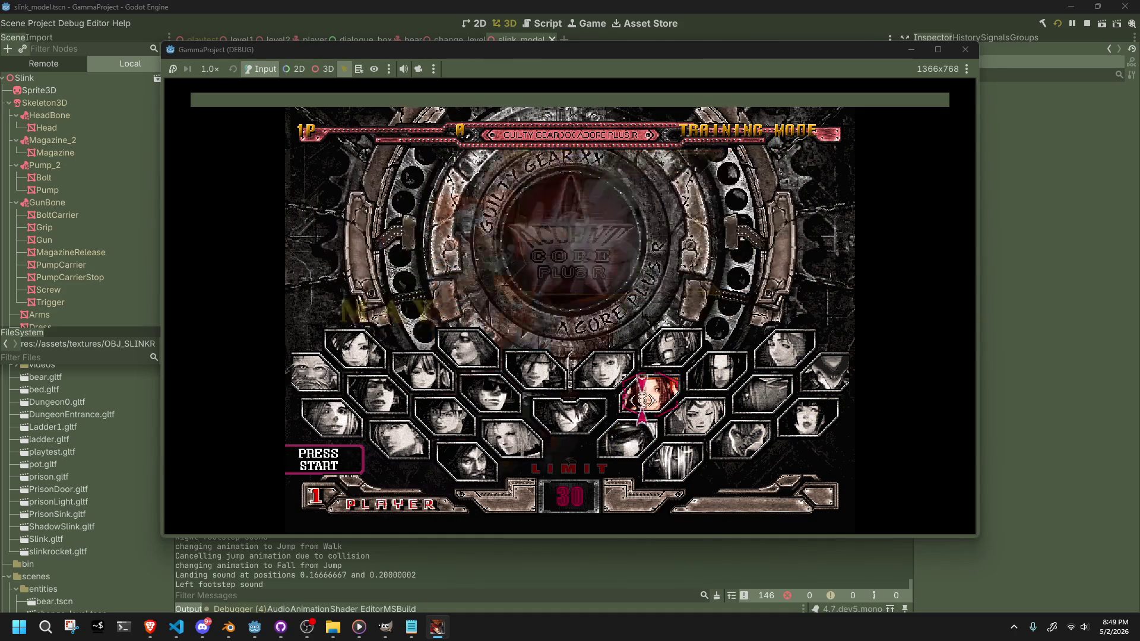
{"action": "key", "text": "Left"}
{"action": "key", "text": "Left"}
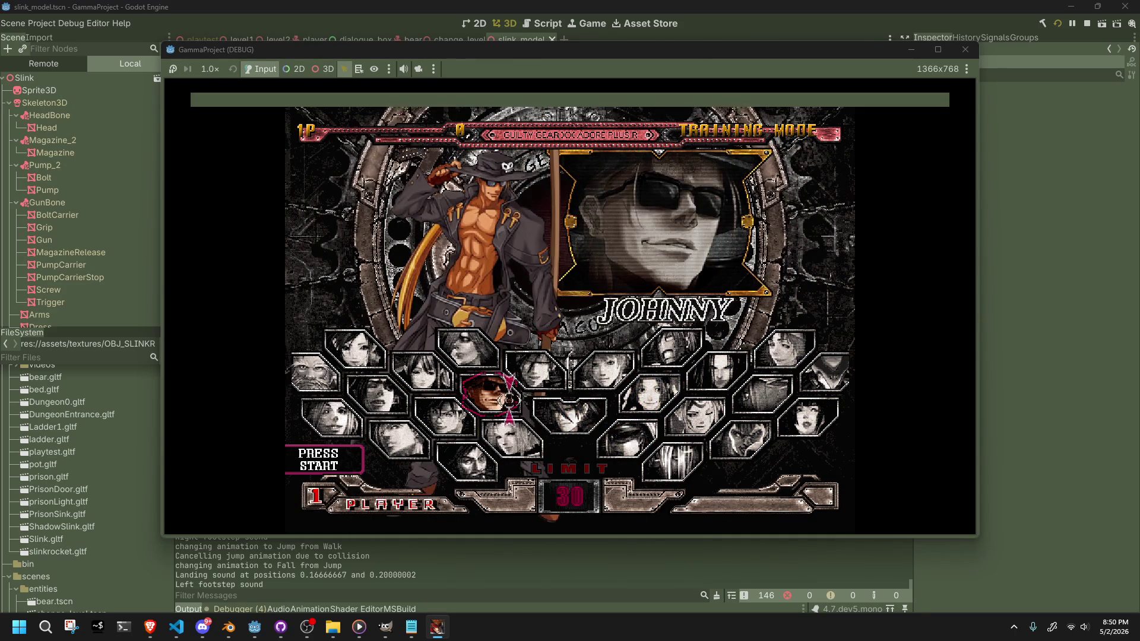
{"action": "key", "text": "Down"}
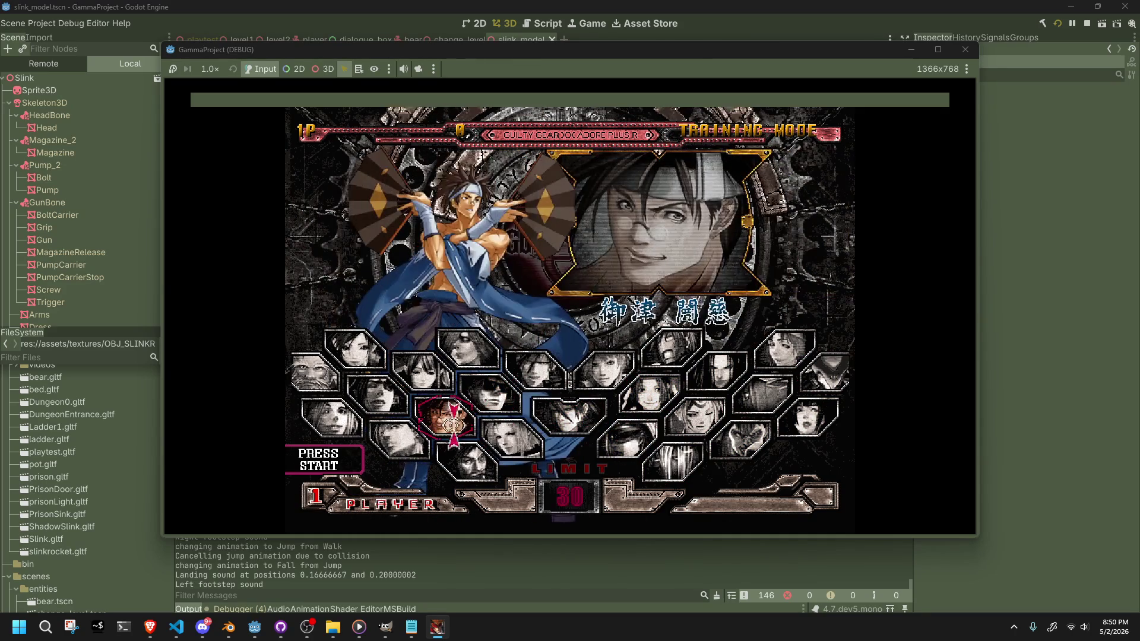
{"action": "key", "text": "Right"}
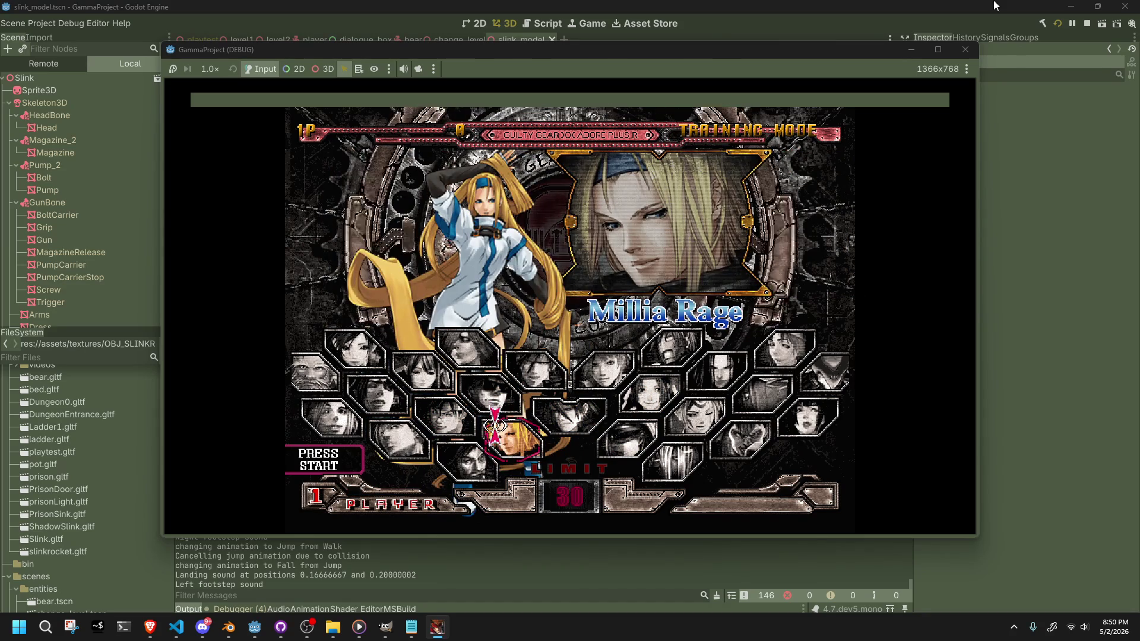
{"action": "key", "text": "Left"}
{"action": "key", "text": "Left"}
{"action": "key", "text": "Left"}
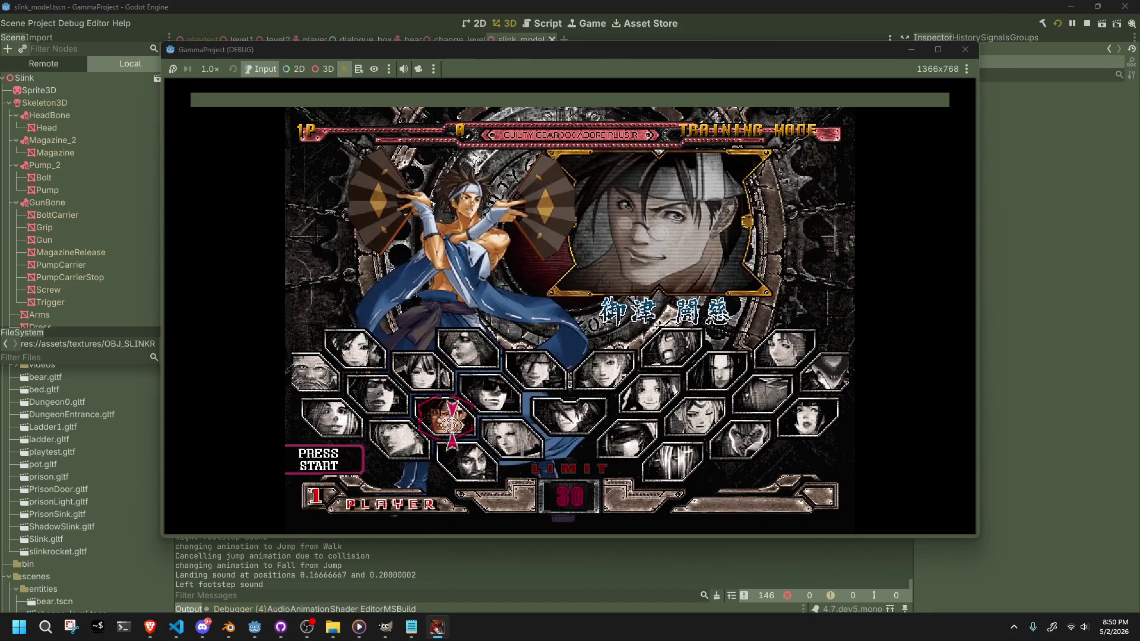
{"action": "key", "text": "Up"}
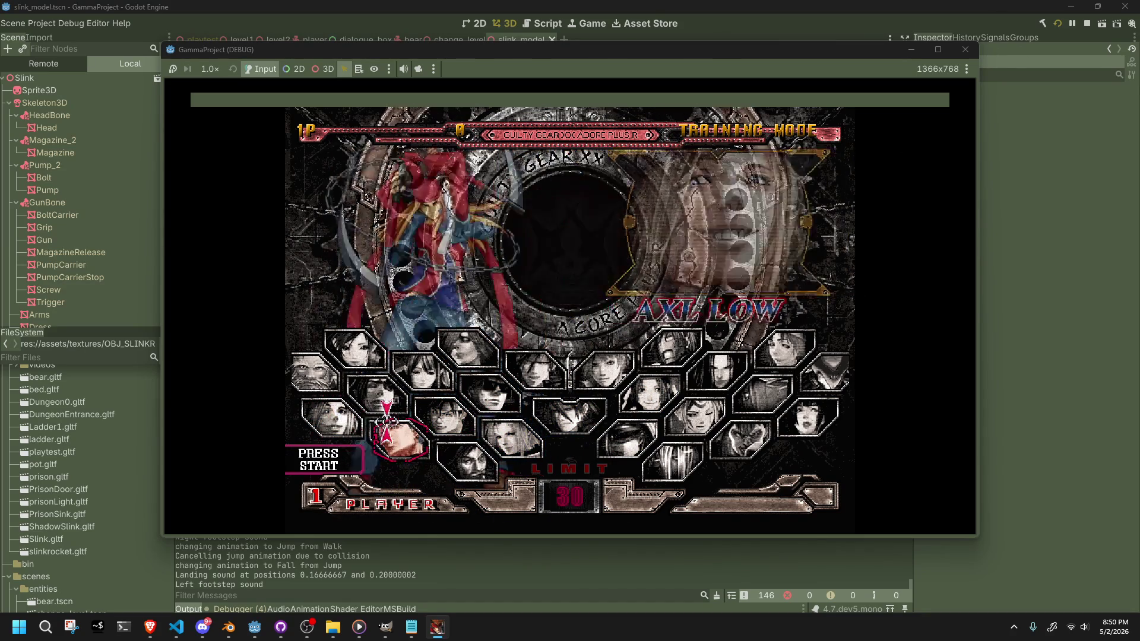
{"action": "key", "text": "Up"}
{"action": "key", "text": "Right"}
{"action": "key", "text": "Right"}
{"action": "key", "text": "Right"}
{"action": "key", "text": "Right"}
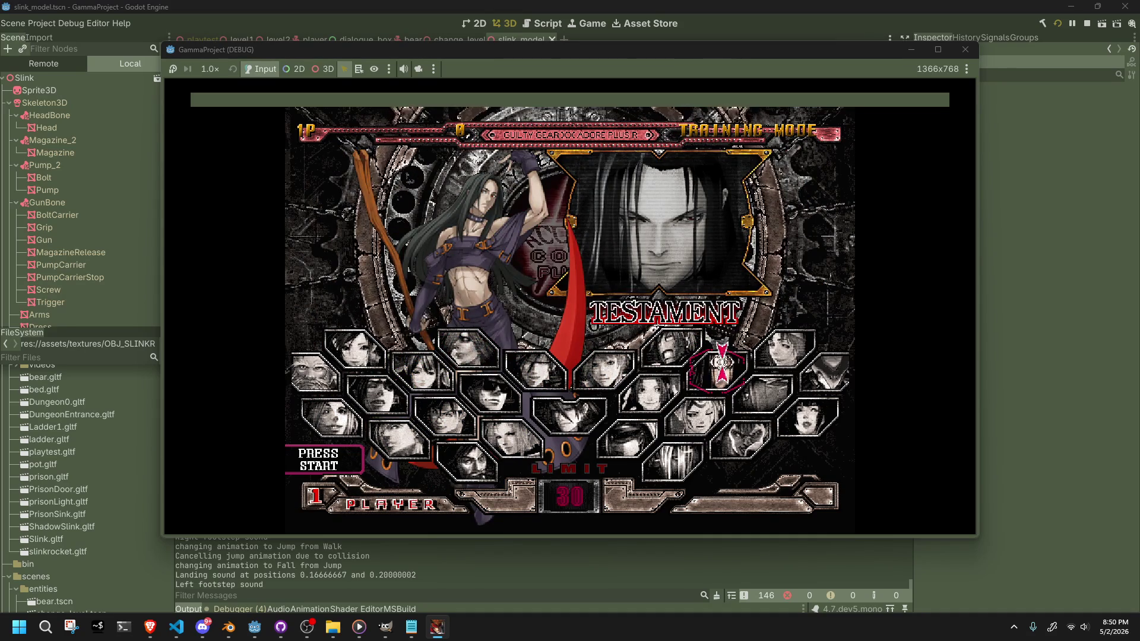
{"action": "key", "text": "Left"}
{"action": "key", "text": "Left"}
{"action": "key", "text": "Left"}
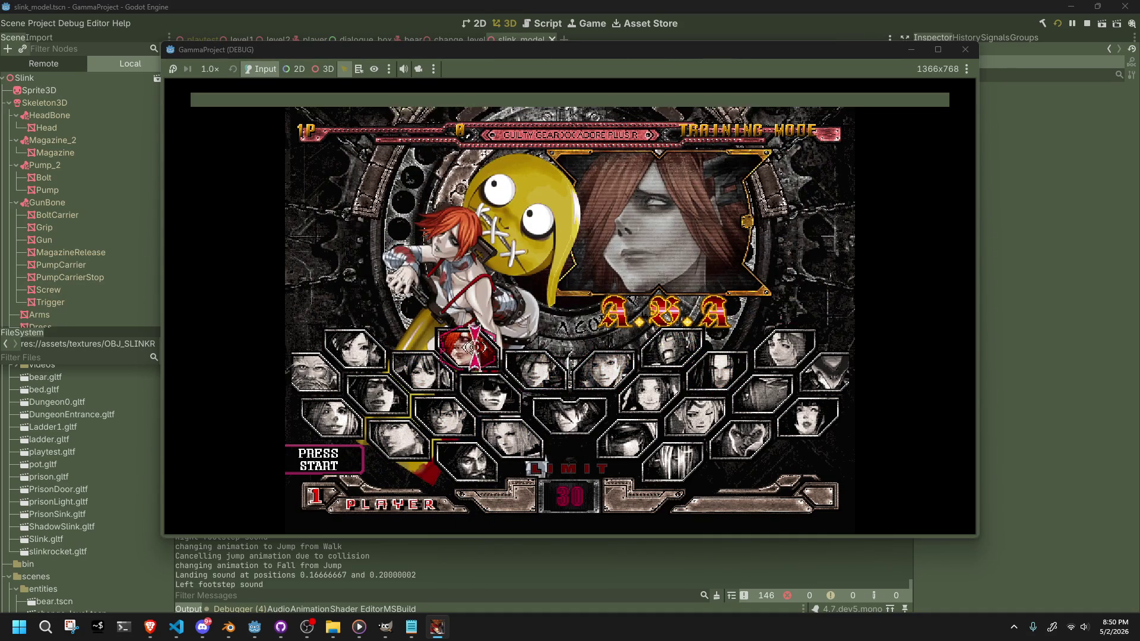
{"action": "left_click", "coordinate": [964, 50]}
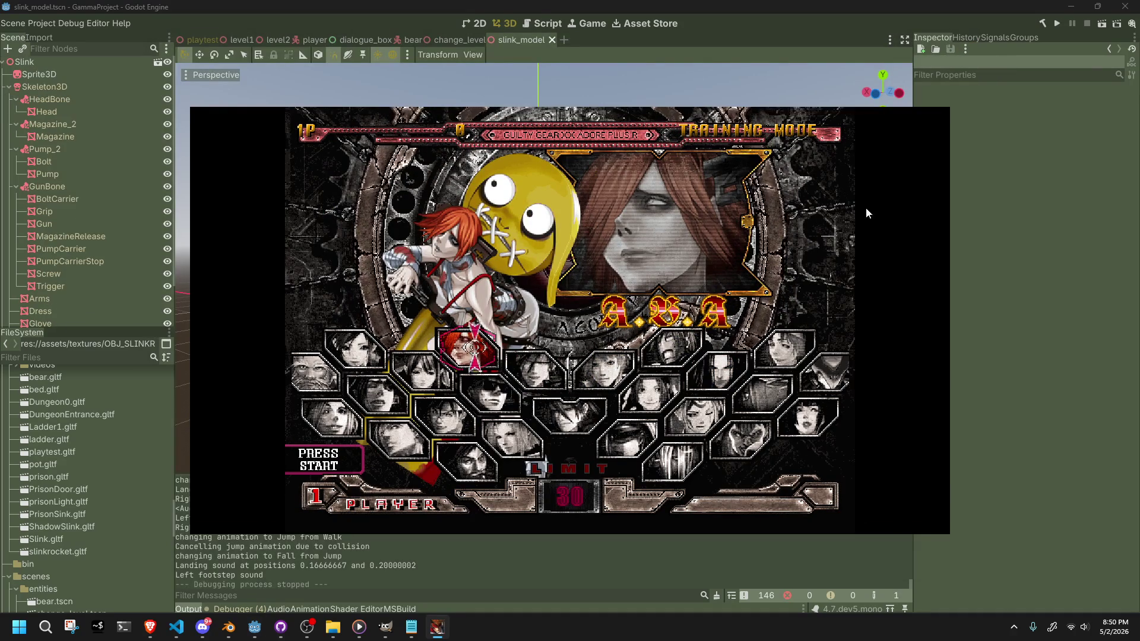
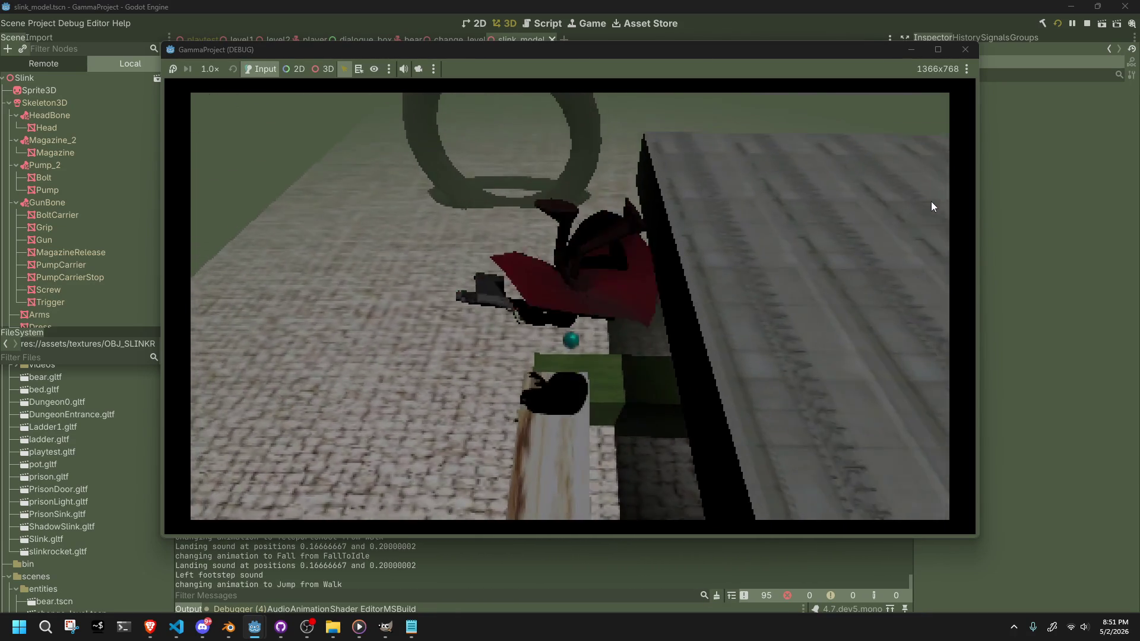
- Stop the debug game with F8 and select the Glove mesh in the slink_model scene
{"action": "key", "text": "F8"}
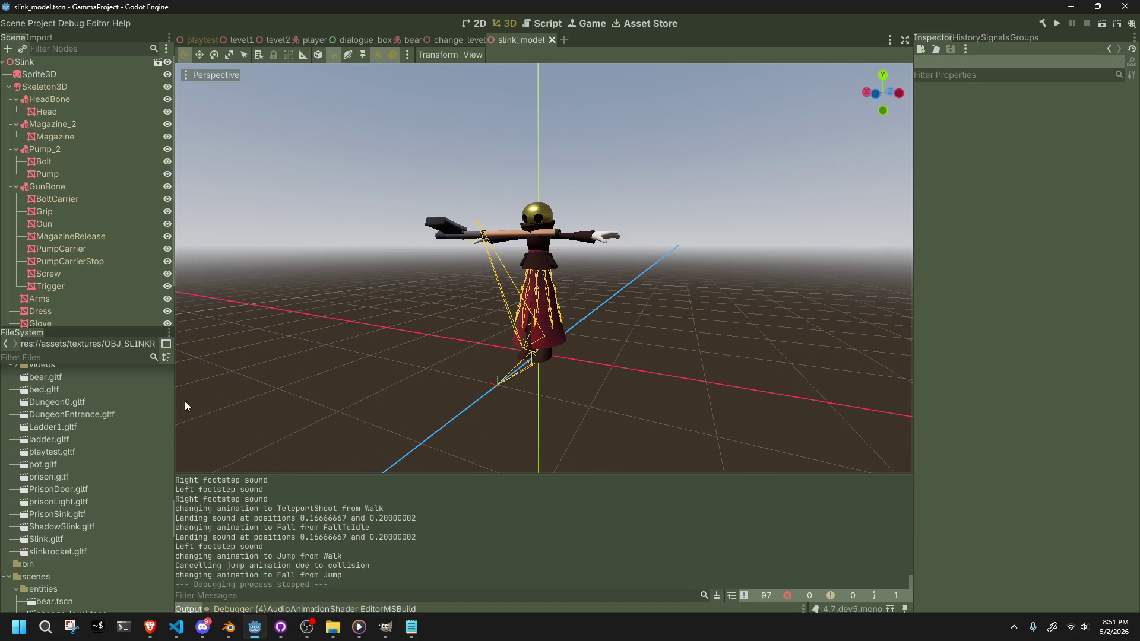
{"action": "left_click", "coordinate": [66, 326]}
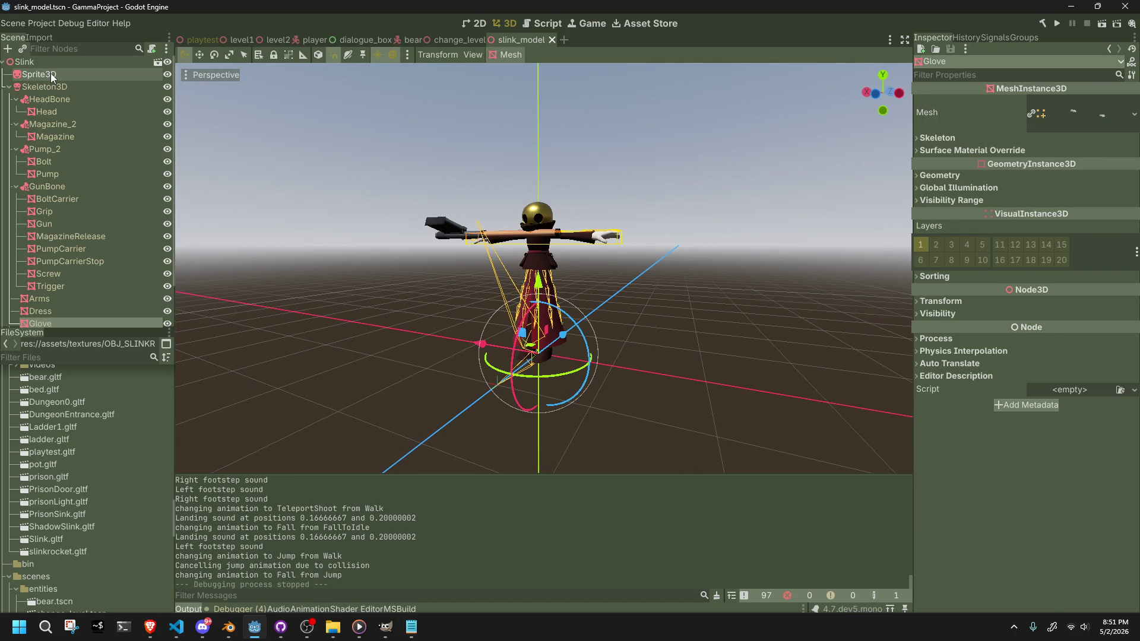
- Cut the Sprite3D node out of the slink_model scene, then save and close that scene
{"action": "left_click", "coordinate": [52, 73]}
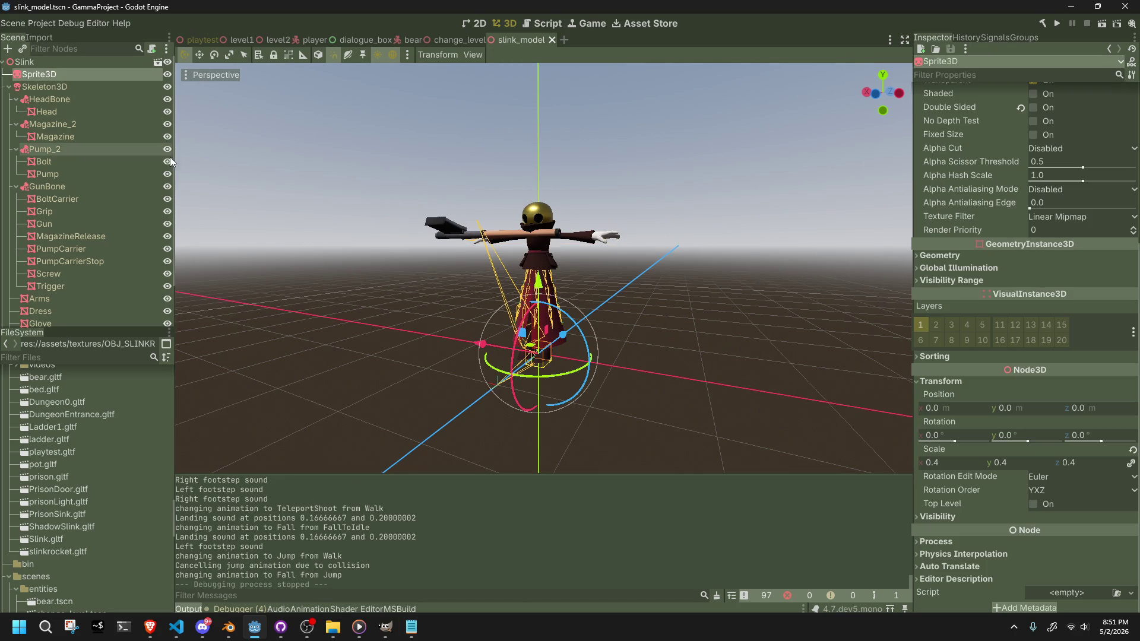
{"action": "left_click", "coordinate": [77, 89]}
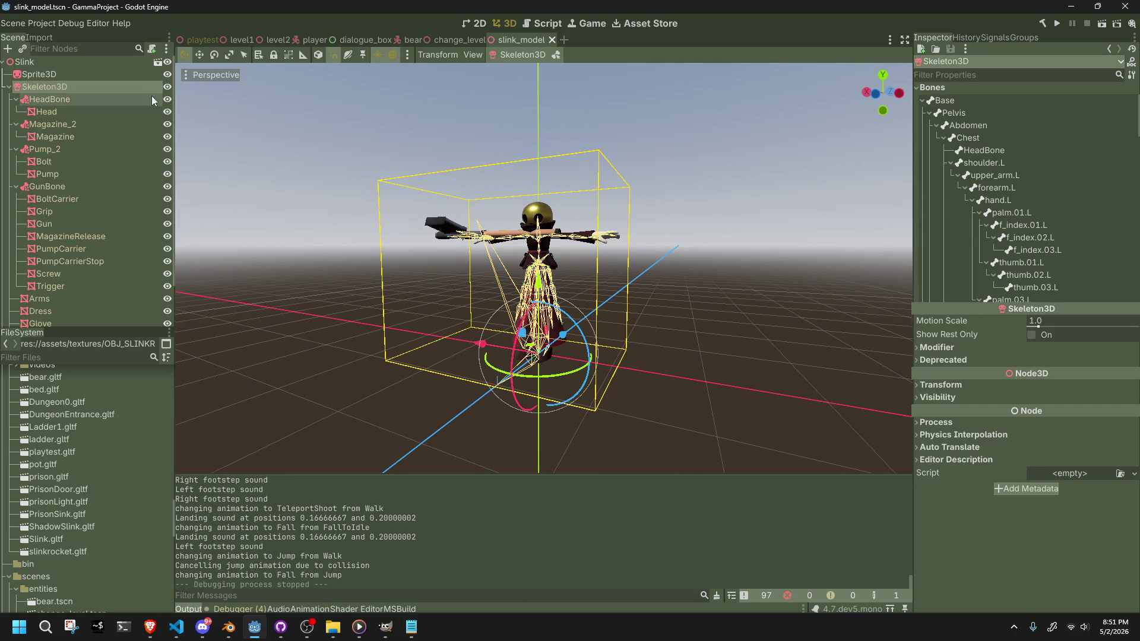
{"action": "scroll", "coordinate": [1116, 249], "scroll_direction": "down", "scroll_amount": 6}
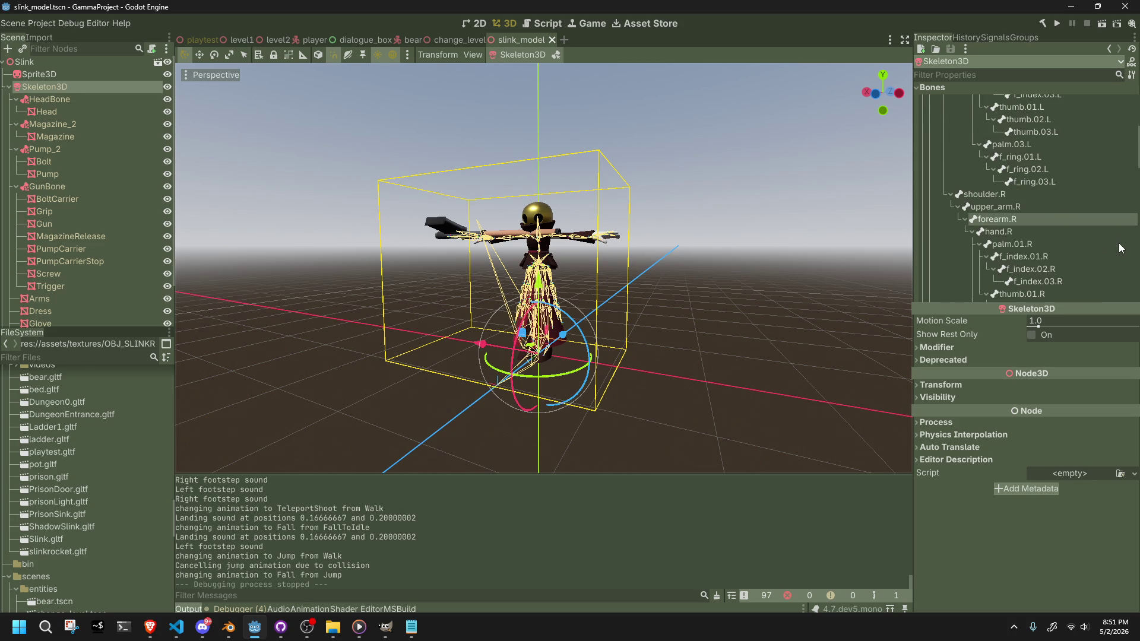
{"action": "scroll", "coordinate": [1120, 248], "scroll_direction": "down", "scroll_amount": 10}
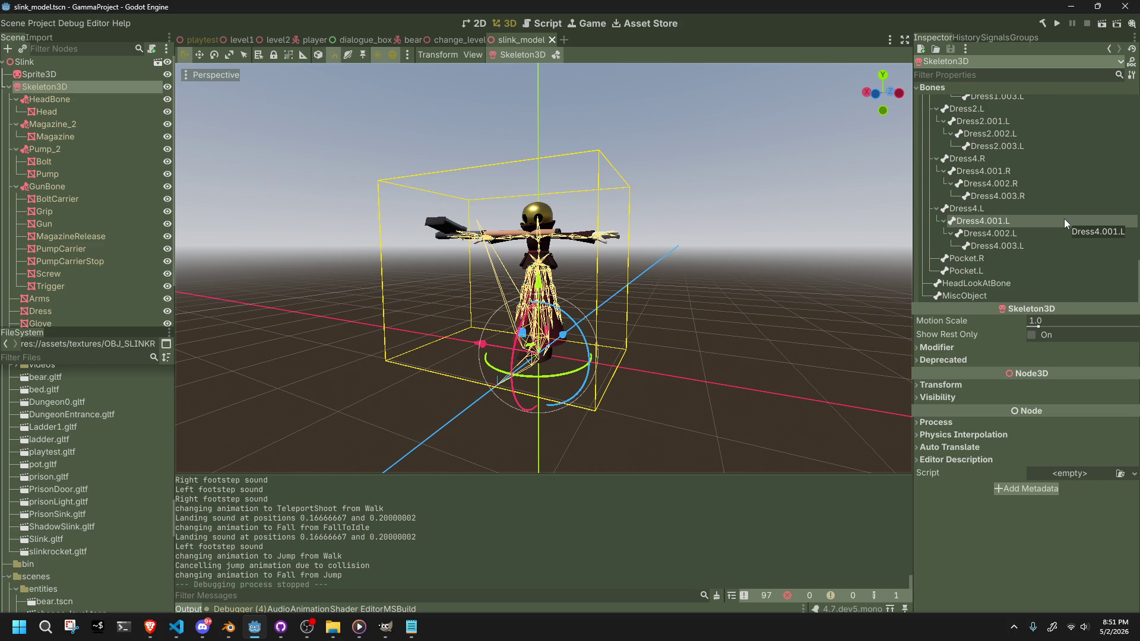
{"action": "left_click", "coordinate": [97, 70]}
{"action": "key", "text": "ctrl+x"}
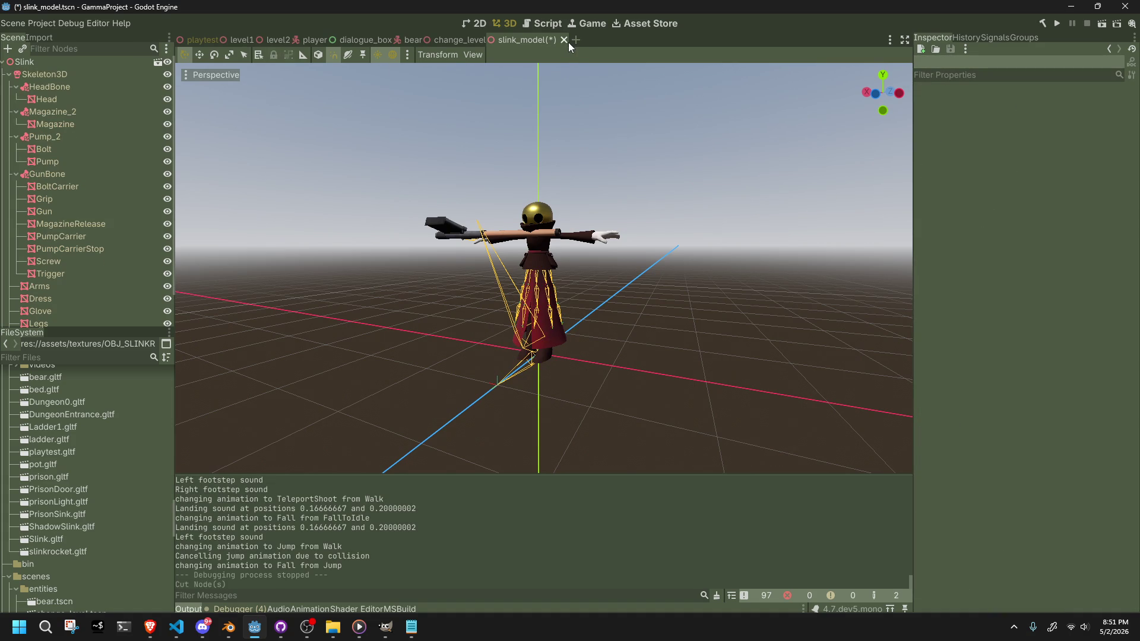
{"action": "left_click", "coordinate": [563, 40]}
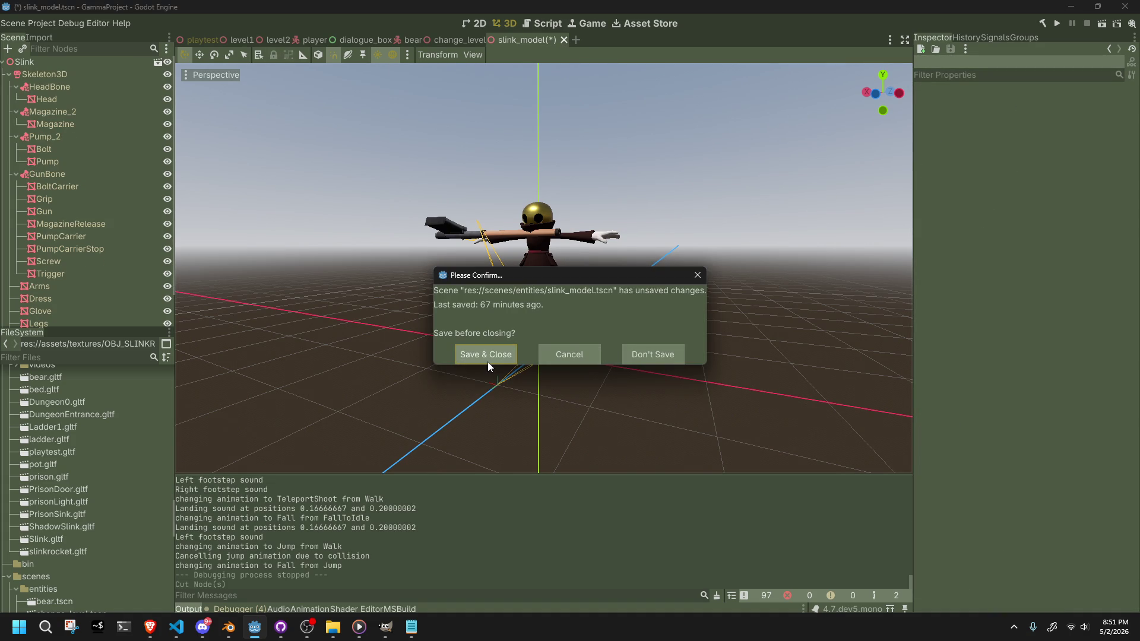
{"action": "left_click", "coordinate": [486, 361]}
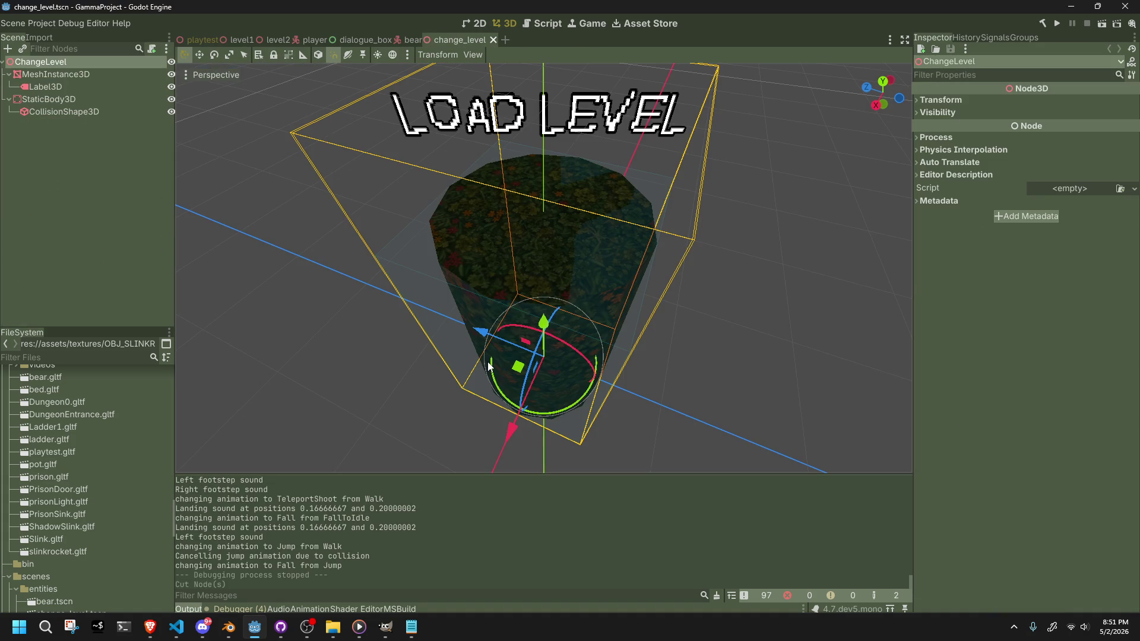
- In the player scene, collapse the Slink branch and select the Player root node
{"action": "left_click", "coordinate": [302, 40]}
{"action": "scroll", "coordinate": [119, 244], "scroll_direction": "down", "scroll_amount": 4}
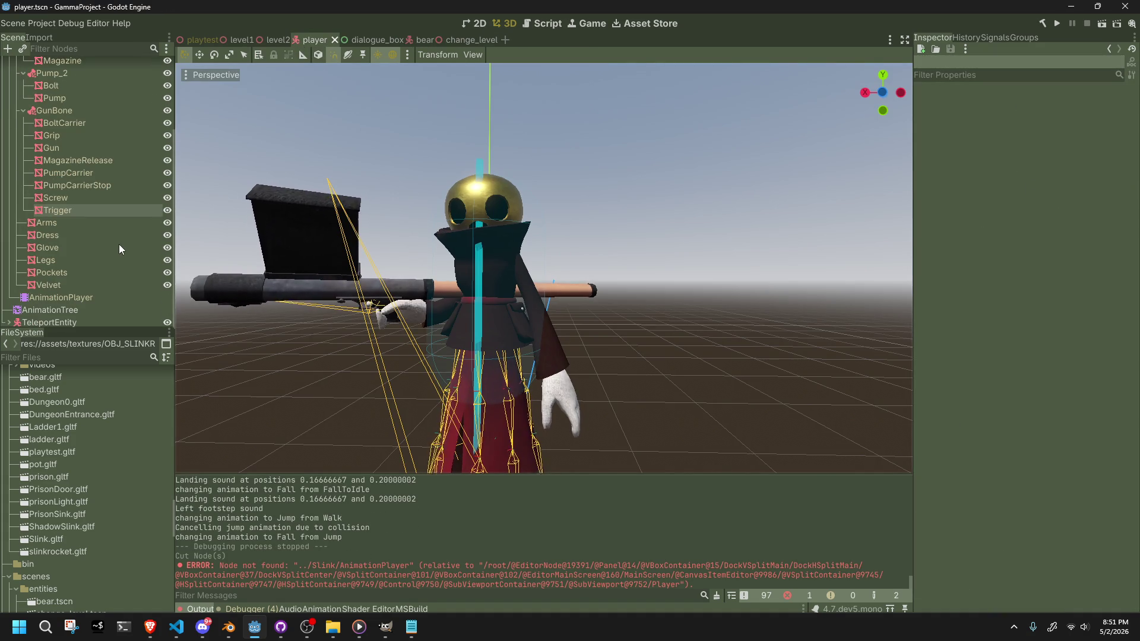
{"action": "left_click", "coordinate": [88, 284]}
{"action": "scroll", "coordinate": [88, 284], "scroll_direction": "up", "scroll_amount": 5}
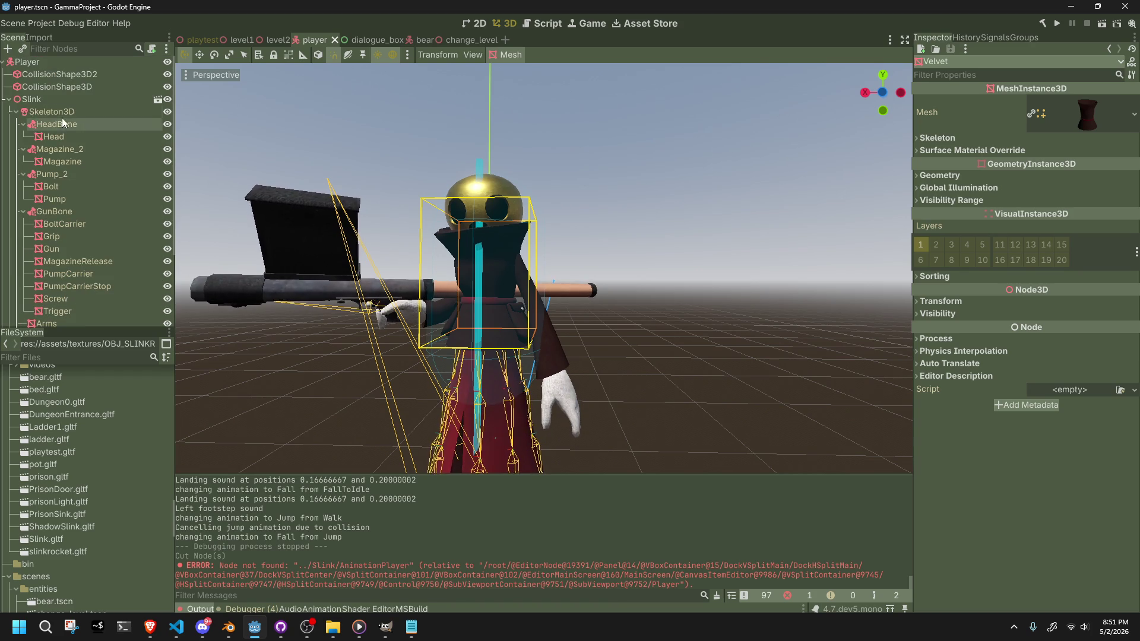
{"action": "left_click", "coordinate": [10, 100]}
{"action": "left_click", "coordinate": [42, 86]}
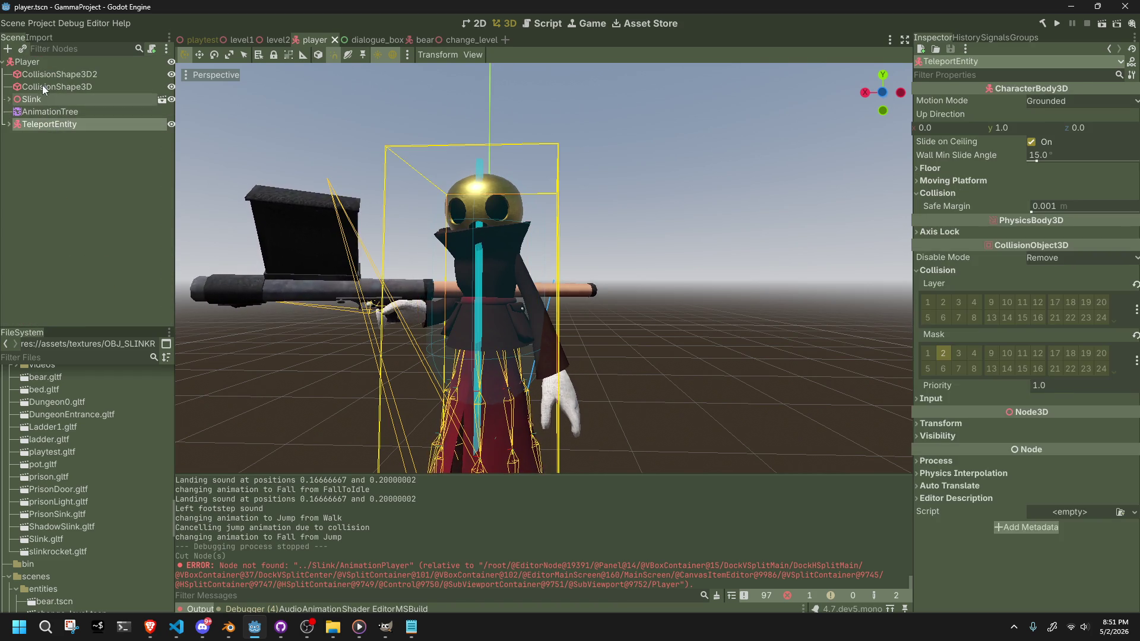
{"action": "left_click", "coordinate": [36, 61]}
{"action": "right_click", "coordinate": [34, 59]}
- Add a Sprite3D child under the Player root by searching for 'sprite3'
{"action": "left_click", "coordinate": [51, 62]}
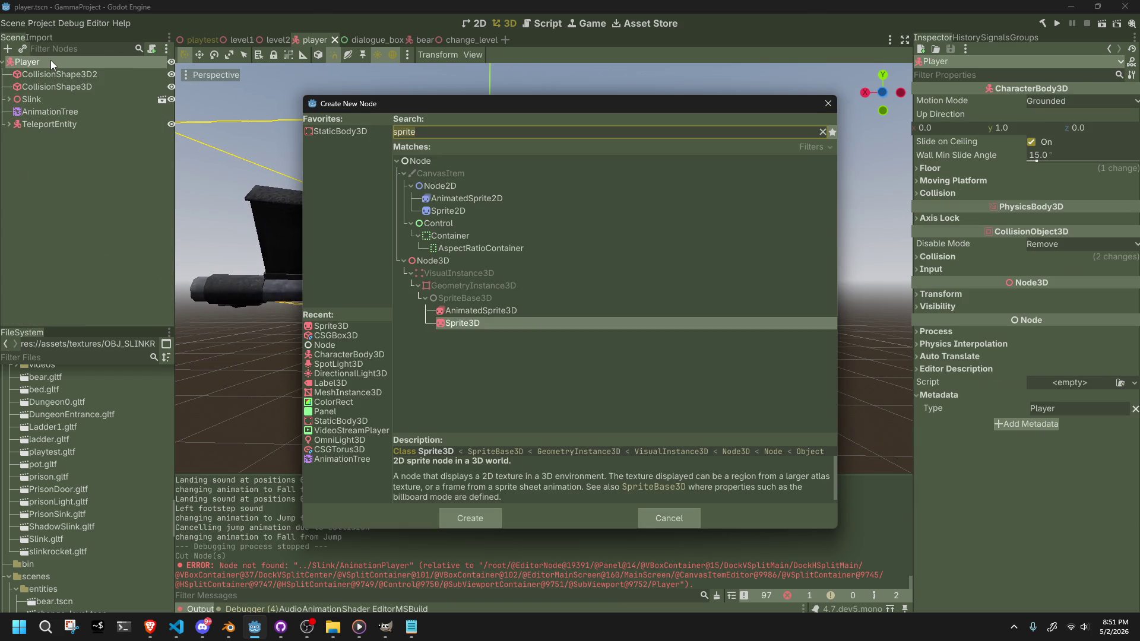
{"action": "type", "text": "ba"}
{"action": "key", "text": "BackSpace"}
{"action": "key", "text": "BackSpace"}
{"action": "type", "text": "sprite2"}
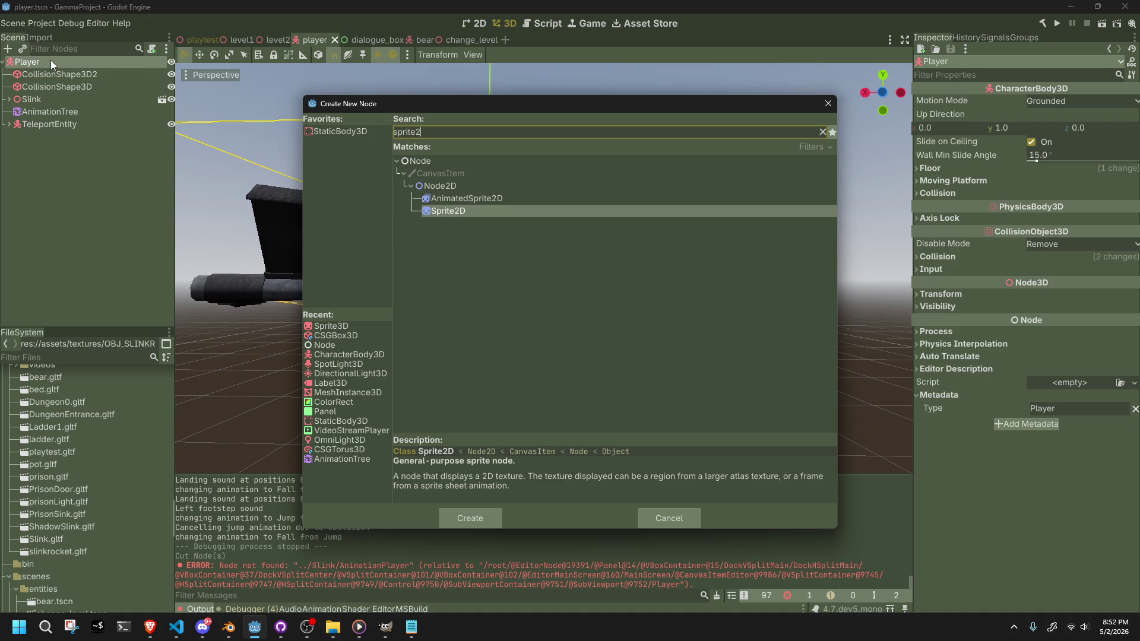
{"action": "key", "text": "BackSpace"}
{"action": "type", "text": "3"}
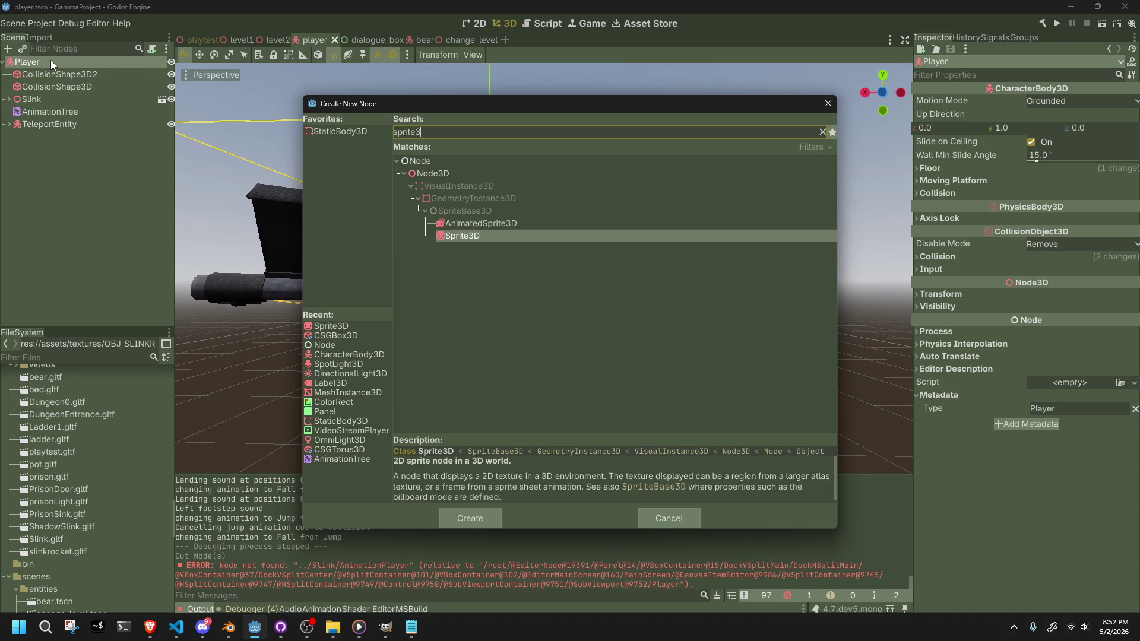
{"action": "key", "text": "Return"}
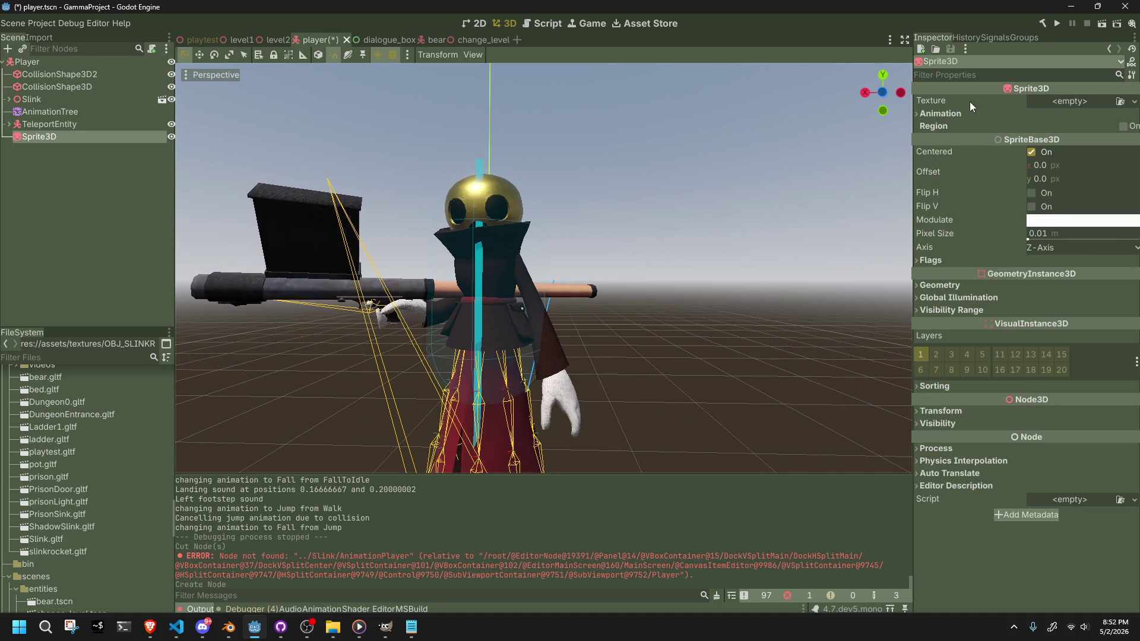
{"action": "left_click", "coordinate": [1059, 103]}
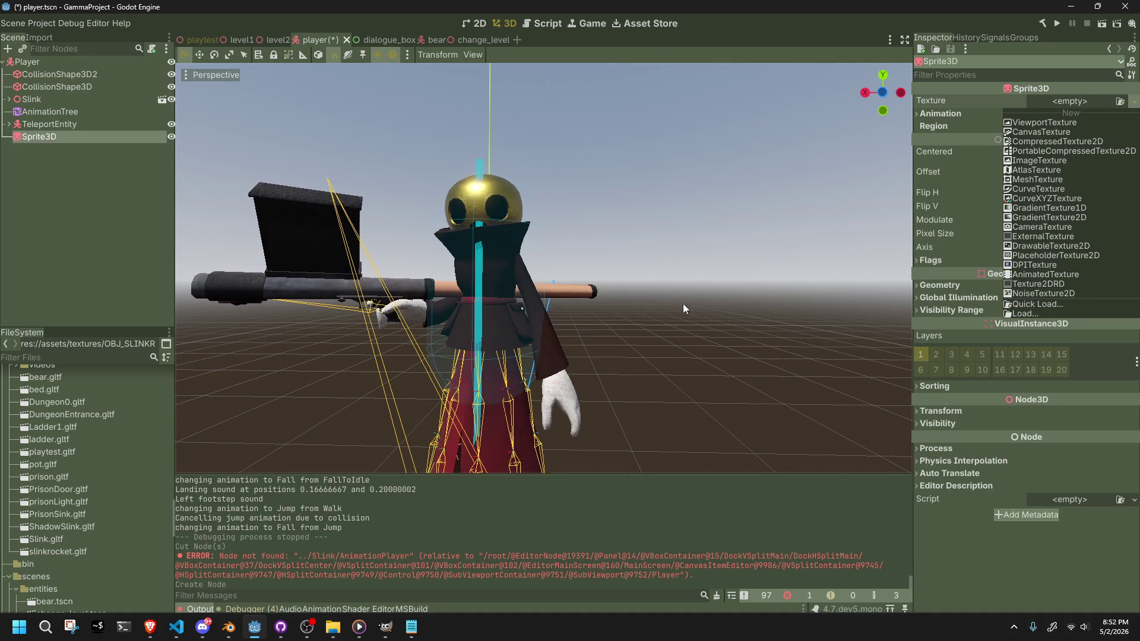
- Assign OBJ_GRAYBALL.png as the Sprite3D's texture and save the player scene
{"action": "left_click", "coordinate": [89, 361]}
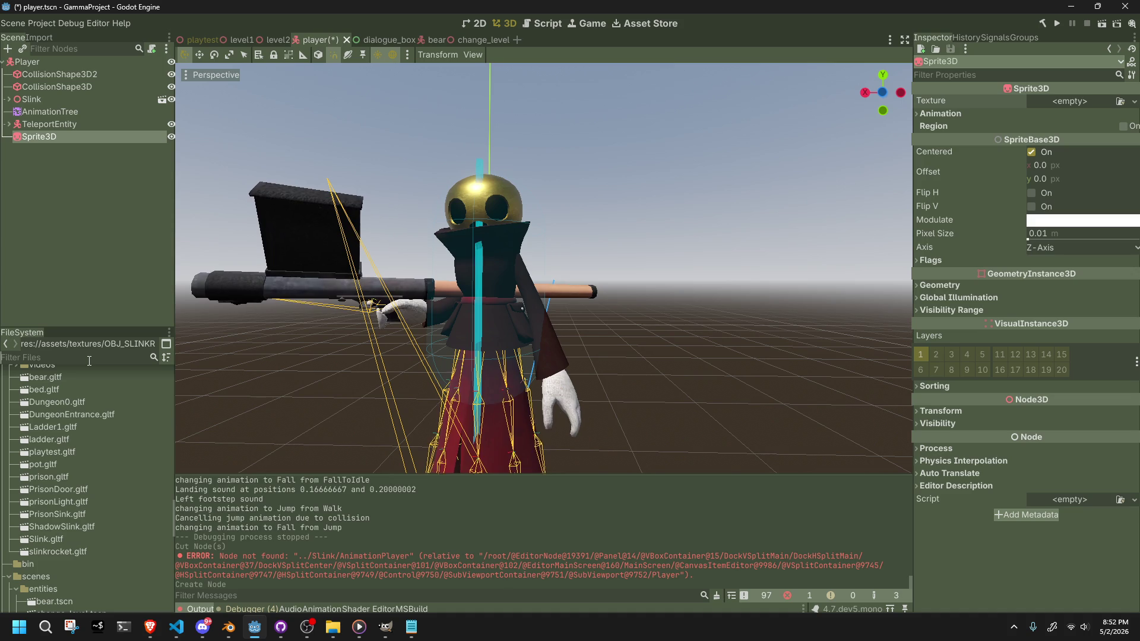
{"action": "type", "text": "bal"}
{"action": "left_click_drag", "start_coordinate": [59, 415], "coordinate": [1066, 102]}
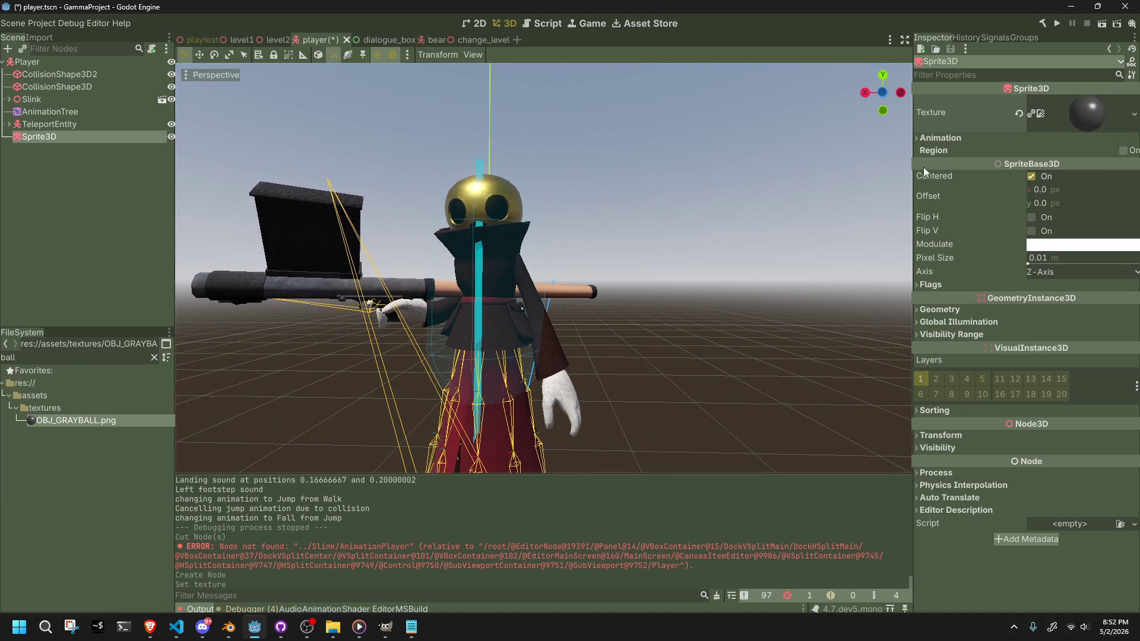
{"action": "left_click", "coordinate": [757, 234]}
{"action": "key", "text": "ctrl+s"}
- Hide the Sprite3D node in the scene and save the player scene again
{"action": "left_click", "coordinate": [54, 137]}
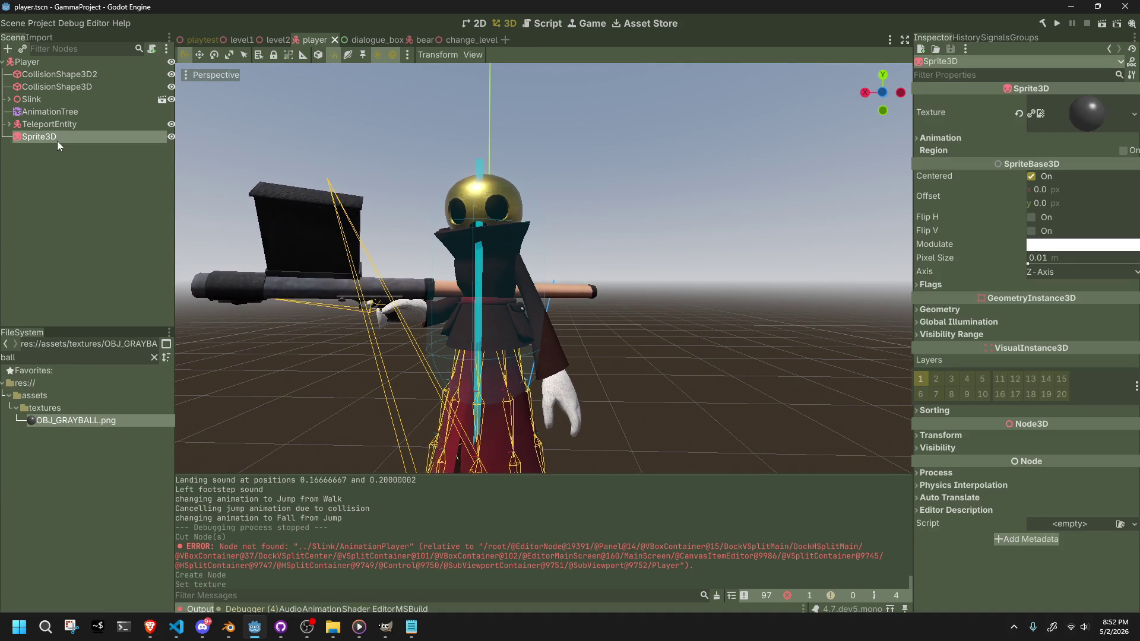
{"action": "double_click", "coordinate": [47, 139]}
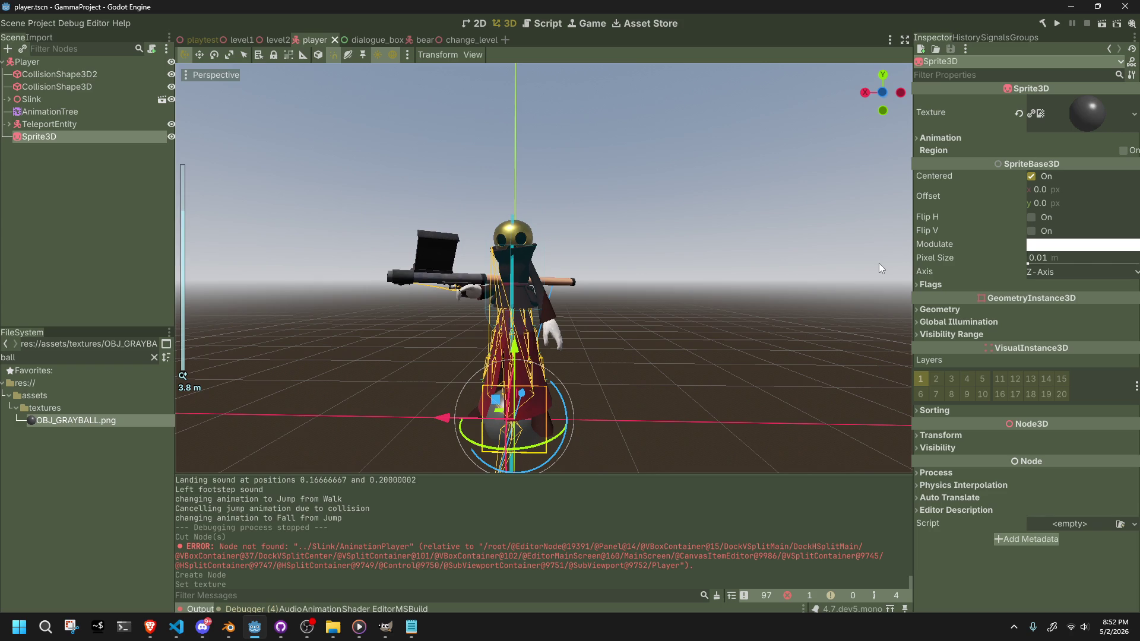
{"action": "left_click", "coordinate": [171, 137]}
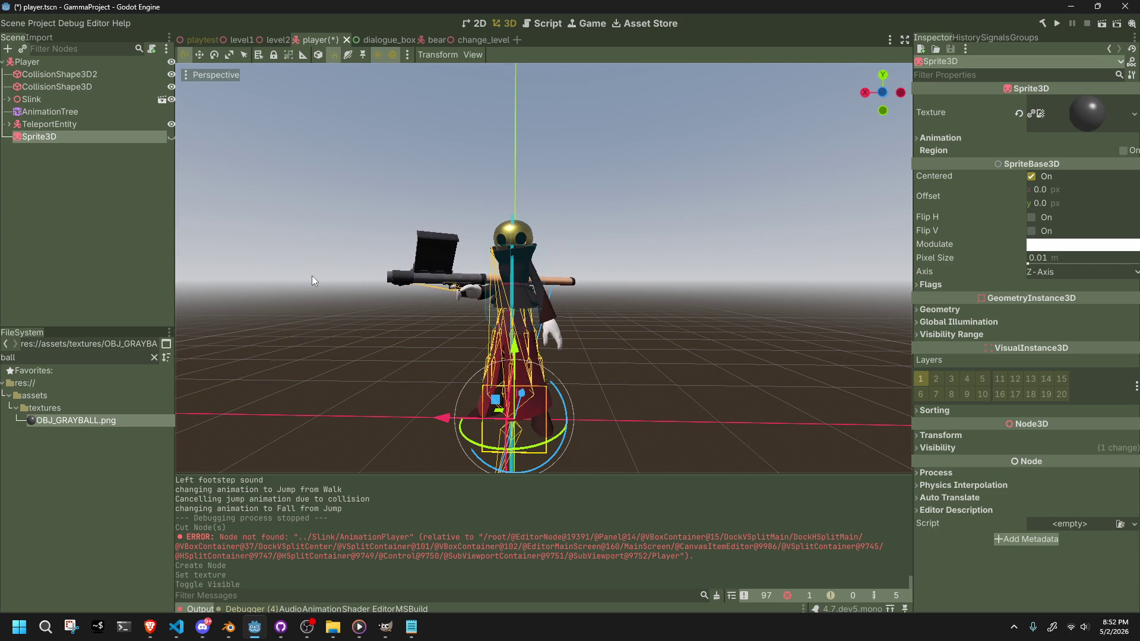
{"action": "left_click", "coordinate": [307, 318]}
{"action": "key", "text": "ctrl+s"}
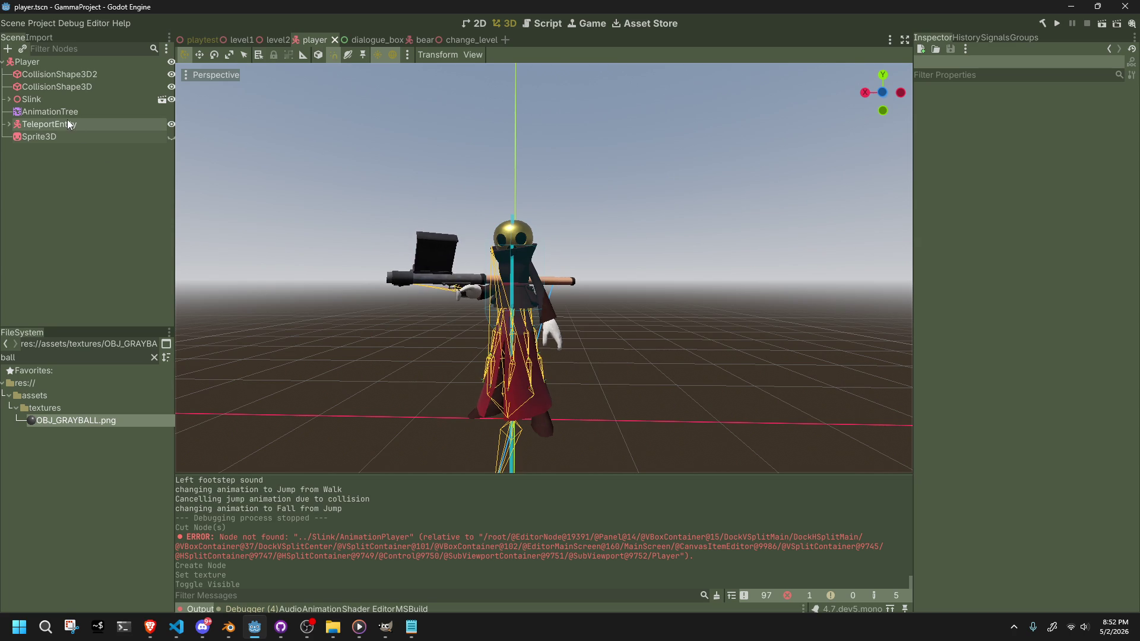
- In Player.cs, change GetChild<AnimationPlayer>(2) to GetChild<AnimationPlayer>(1) on line 55
{"action": "key", "text": "alt+Tab"}
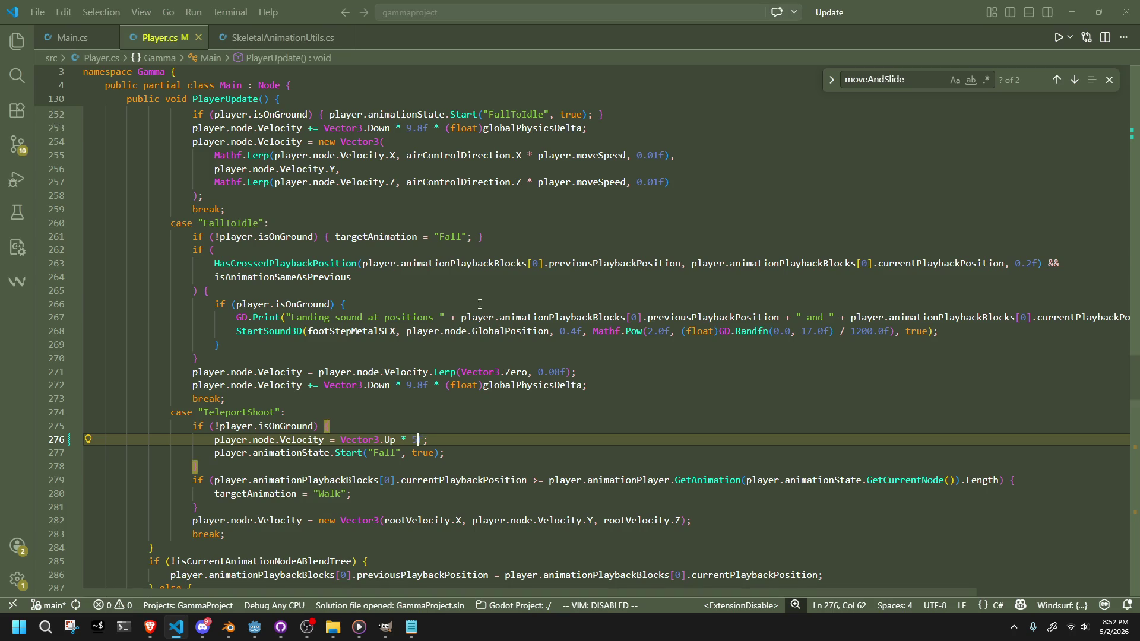
{"action": "scroll", "coordinate": [557, 321], "scroll_direction": "up", "scroll_amount": 15}
{"action": "scroll", "coordinate": [557, 321], "scroll_direction": "up", "scroll_amount": 10}
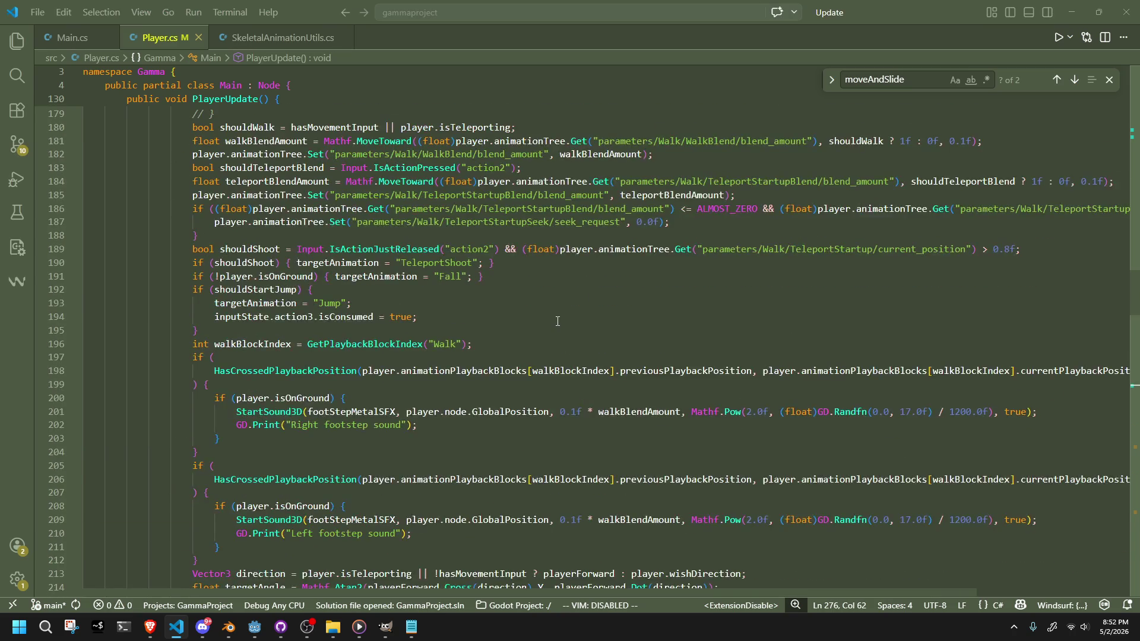
{"action": "right_click", "coordinate": [555, 322]}
{"action": "scroll", "coordinate": [445, 290], "scroll_direction": "up", "scroll_amount": 5}
{"action": "scroll", "coordinate": [444, 291], "scroll_direction": "up", "scroll_amount": 19}
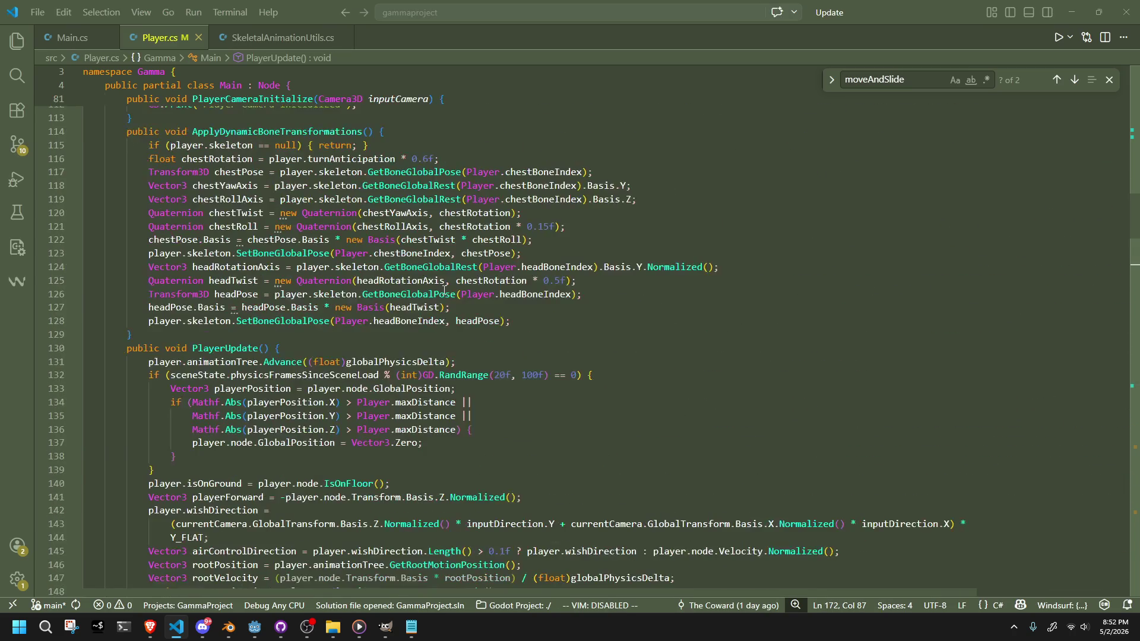
{"action": "scroll", "coordinate": [445, 290], "scroll_direction": "up", "scroll_amount": 6}
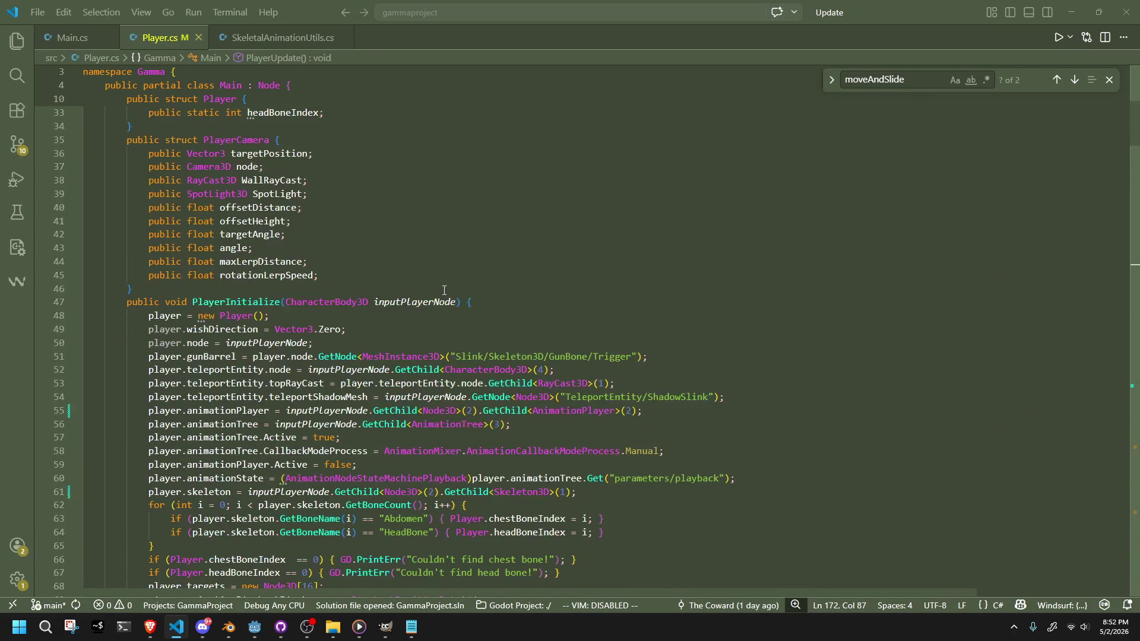
{"action": "scroll", "coordinate": [452, 275], "scroll_direction": "down", "scroll_amount": 4}
{"action": "scroll", "coordinate": [452, 275], "scroll_direction": "down", "scroll_amount": 5}
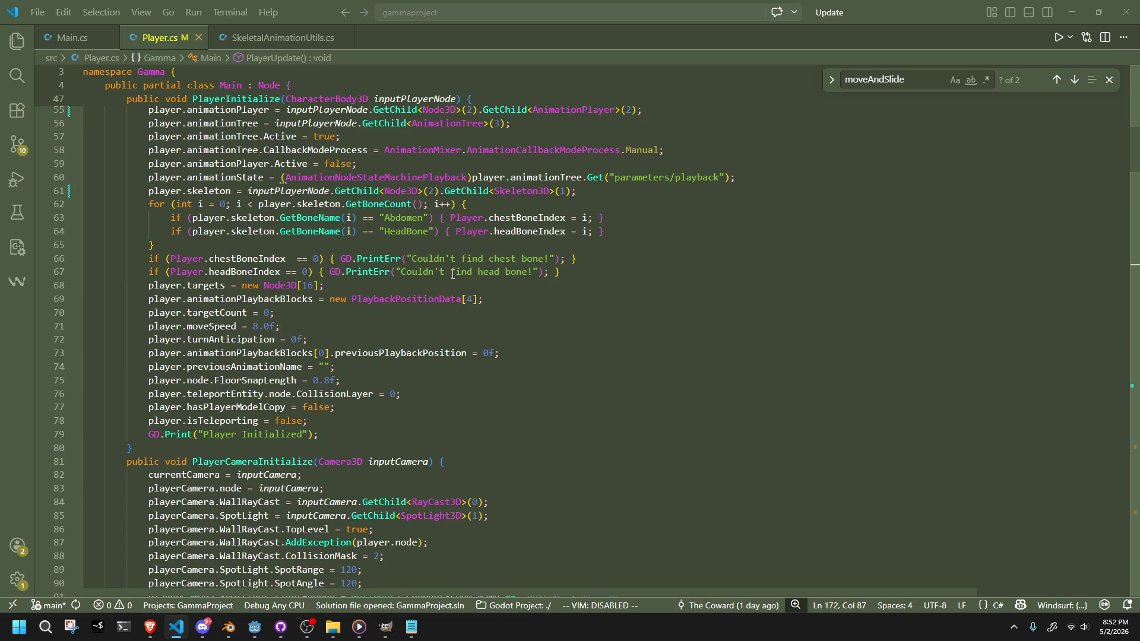
{"action": "left_click", "coordinate": [526, 272]}
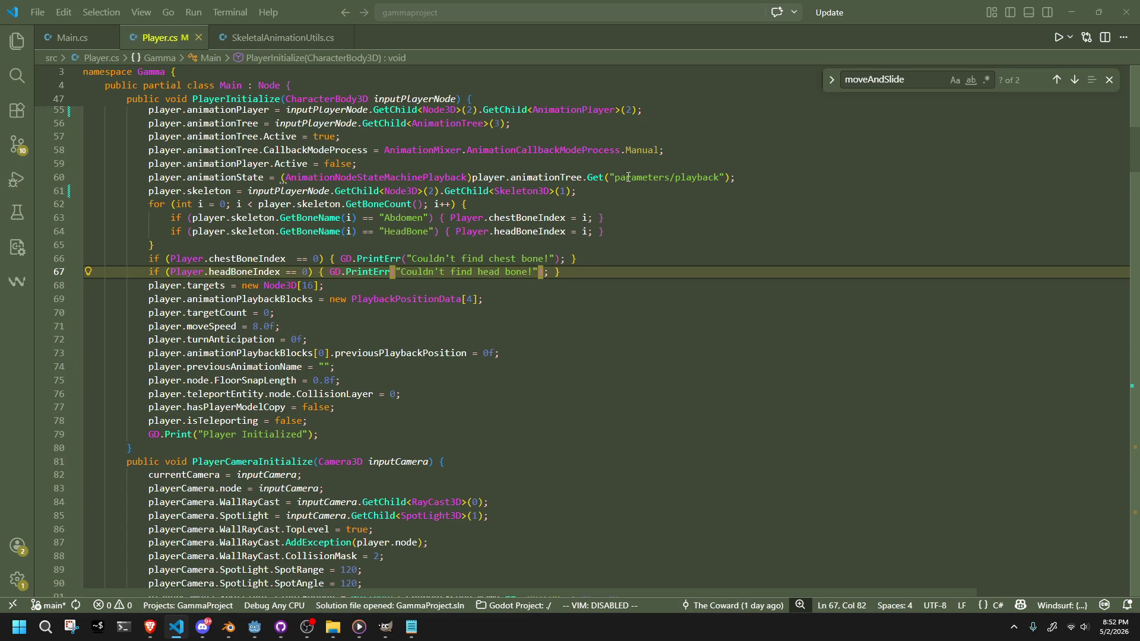
{"action": "scroll", "coordinate": [557, 152], "scroll_direction": "up", "scroll_amount": 1}
{"action": "left_click", "coordinate": [631, 172]}
{"action": "key", "text": "BackSpace"}
{"action": "type", "text": "1"}
{"action": "key", "text": "Left"}
{"action": "key", "text": "Up"}
{"action": "key", "text": "Down"}
{"action": "key", "text": "Down"}
{"action": "key", "text": "Down"}
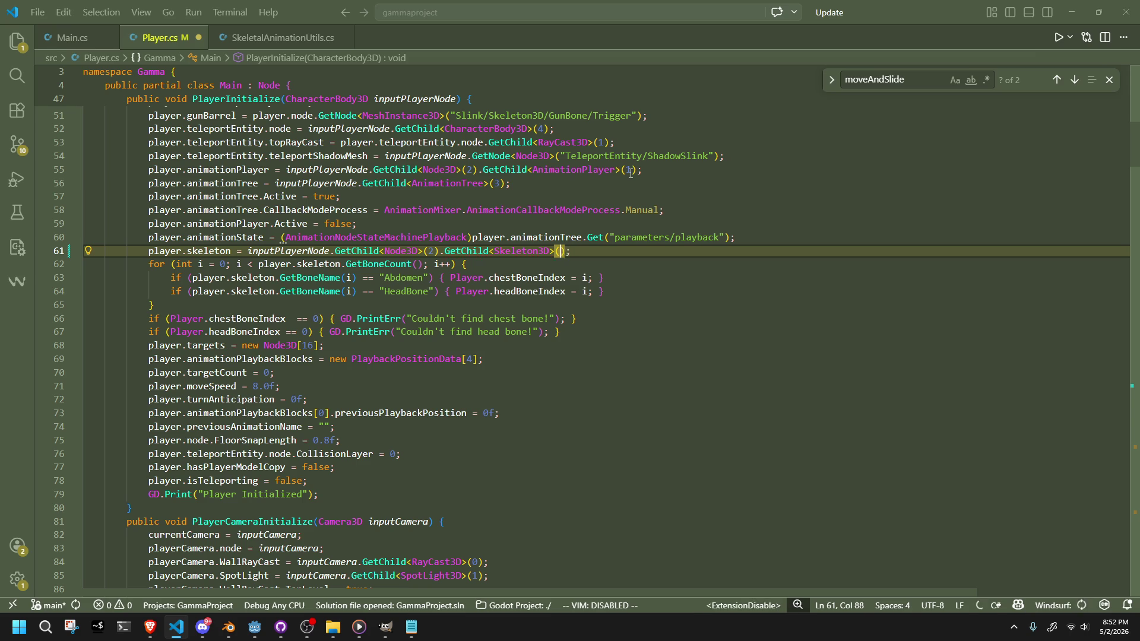
- Run the project in Godot, walk around and fire a teleport shot, then stop the game
{"action": "key", "text": "alt+Tab"}
{"action": "left_click", "coordinate": [1059, 26]}
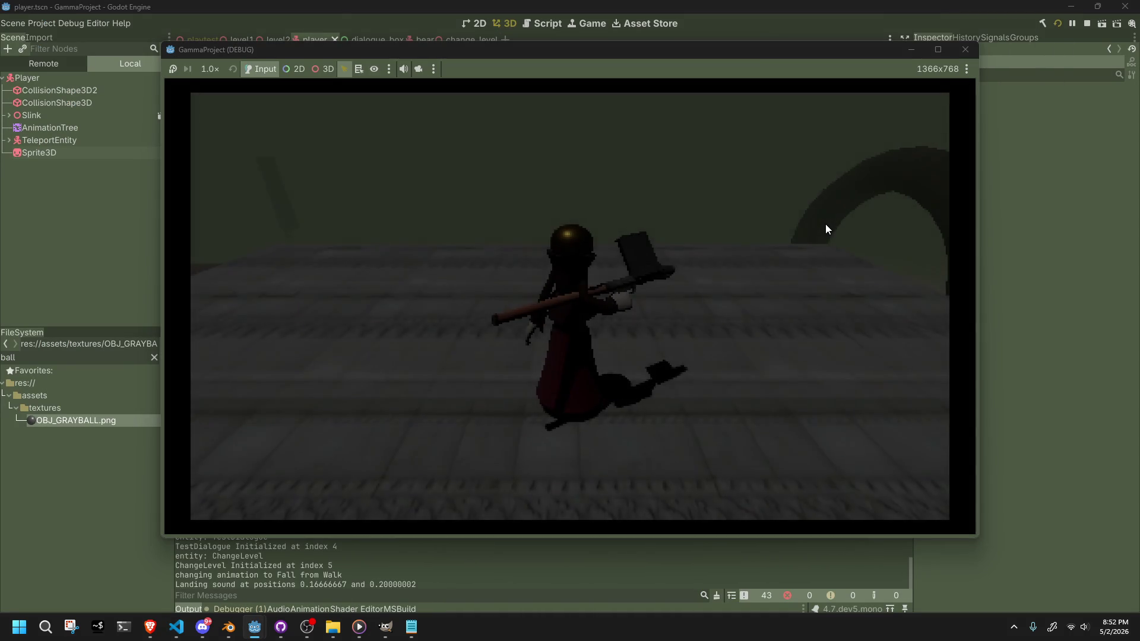
{"action": "key", "text": "w"}
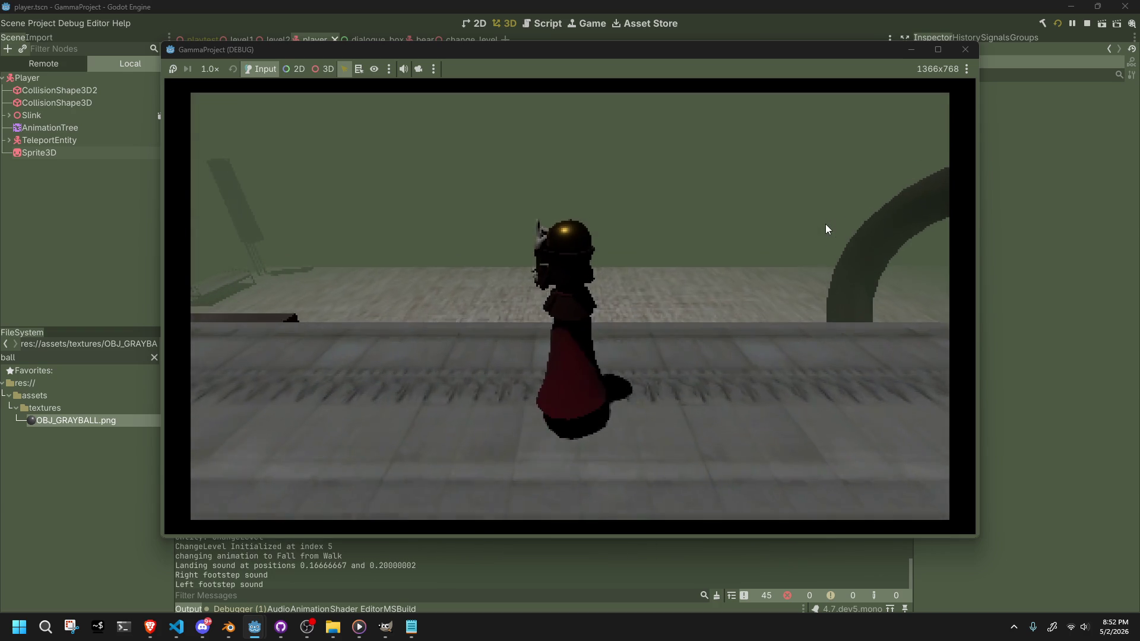
{"action": "key", "text": "d"}
{"action": "left_click", "coordinate": [825, 225]}
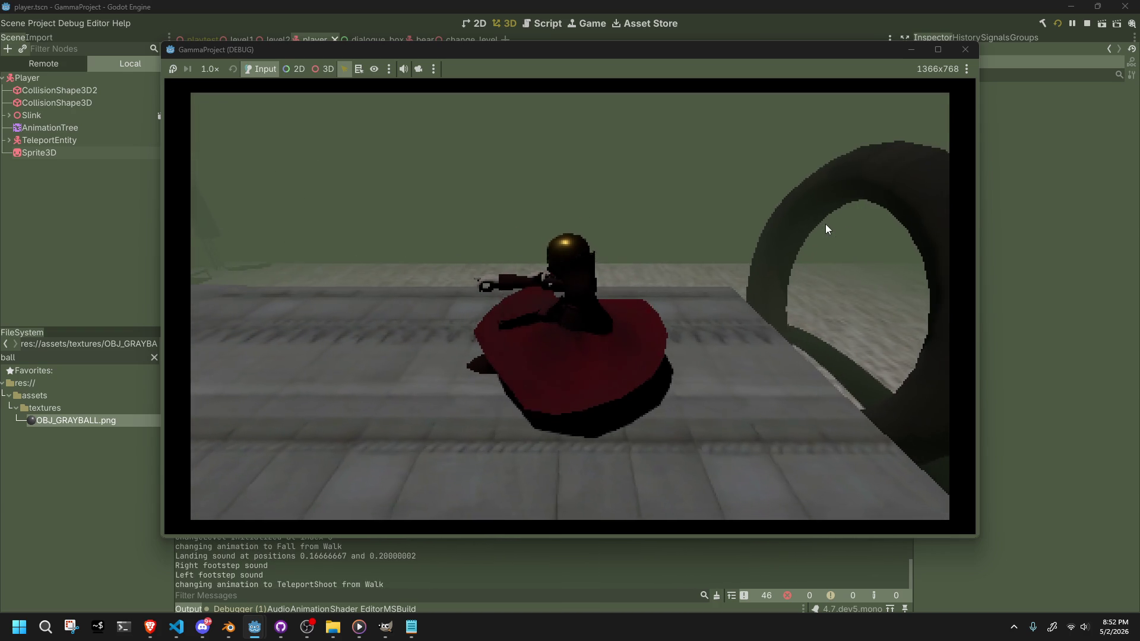
{"action": "key", "text": "Escape"}
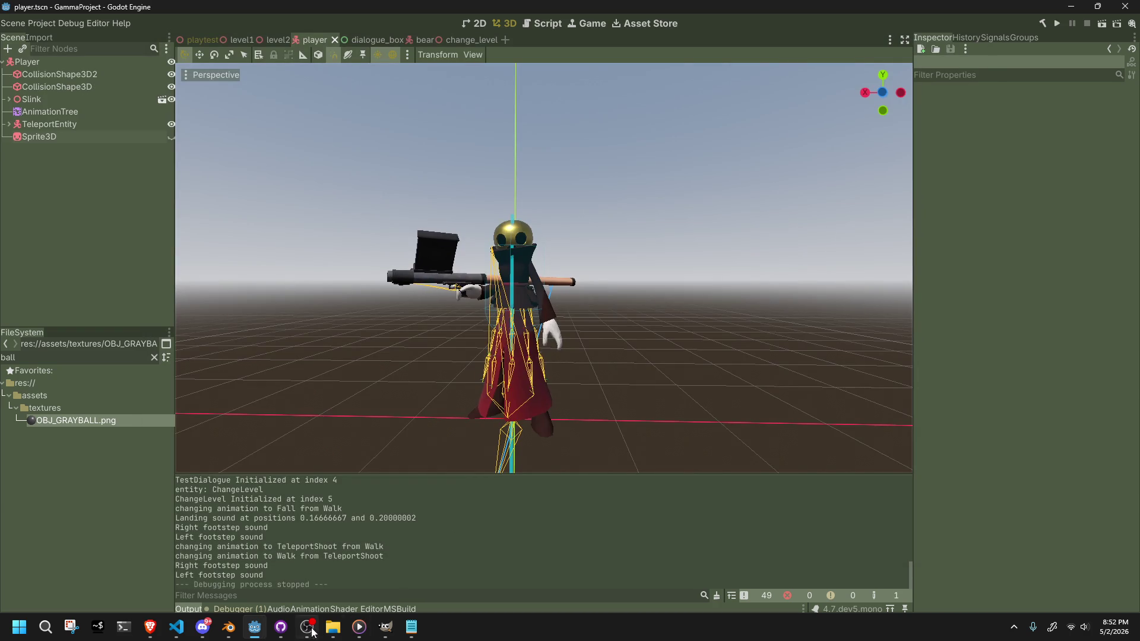
{"action": "left_click", "coordinate": [229, 627]}
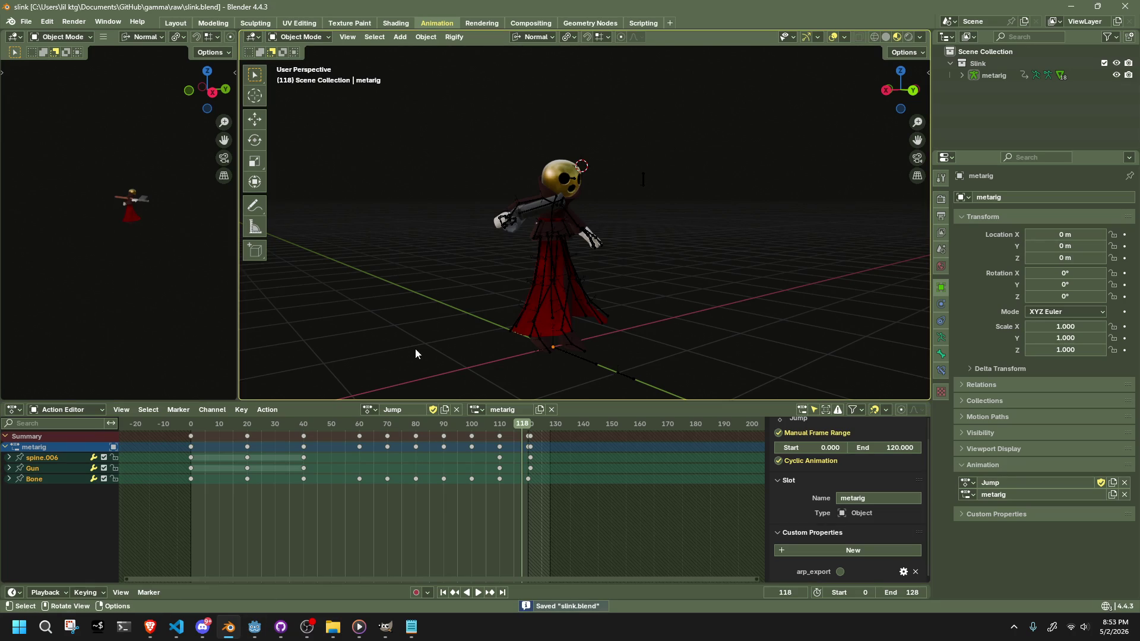
- Show the Dress's Subdivision and Solidify modifiers in the viewport and save slink.blend
{"action": "left_click", "coordinate": [550, 336]}
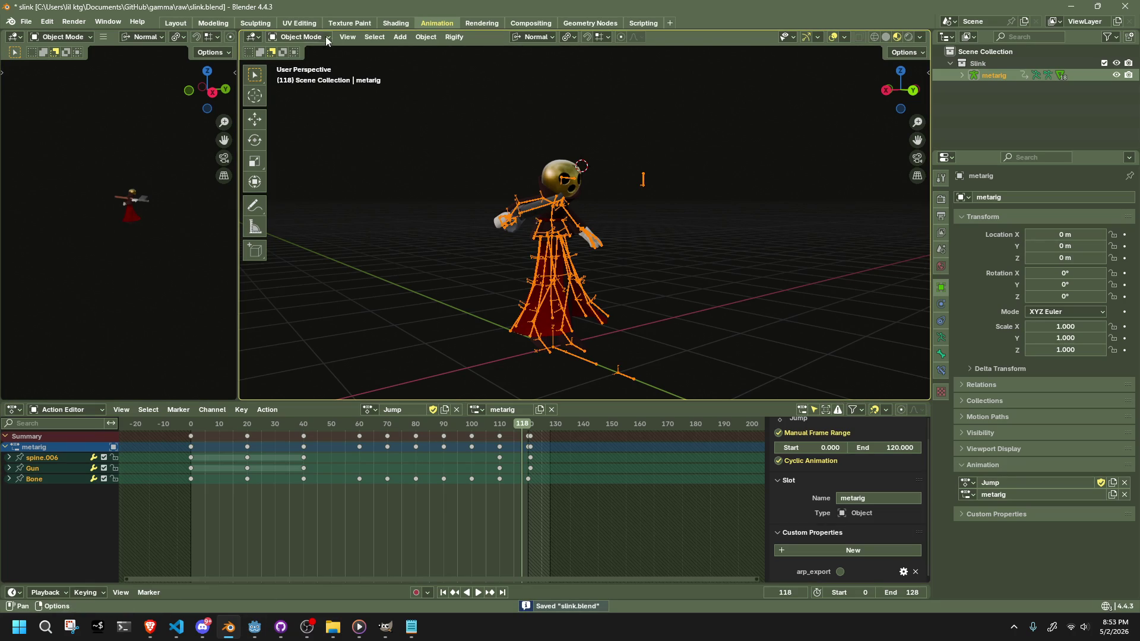
{"action": "left_click", "coordinate": [550, 329]}
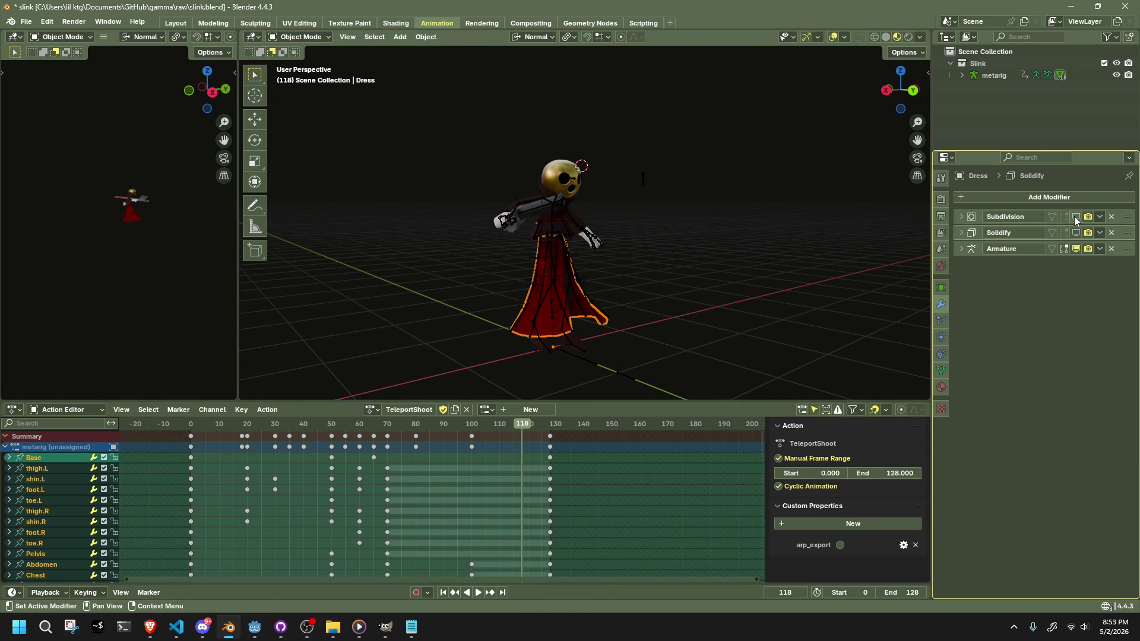
{"action": "left_click_drag", "start_coordinate": [1075, 218], "coordinate": [1076, 233]}
{"action": "key", "text": "ctrl+s"}
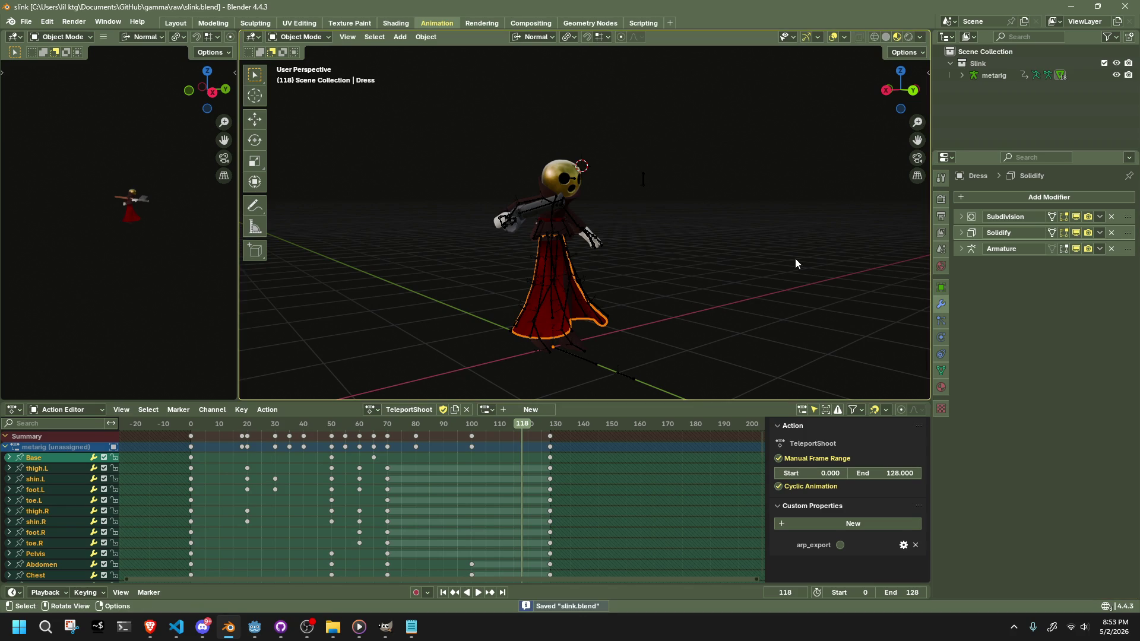
- Export the model as Slink.gltf in glTF 2.0 format and save slink.blend again
{"action": "left_click", "coordinate": [27, 22]}
{"action": "mouse_move", "coordinate": [66, 201]}
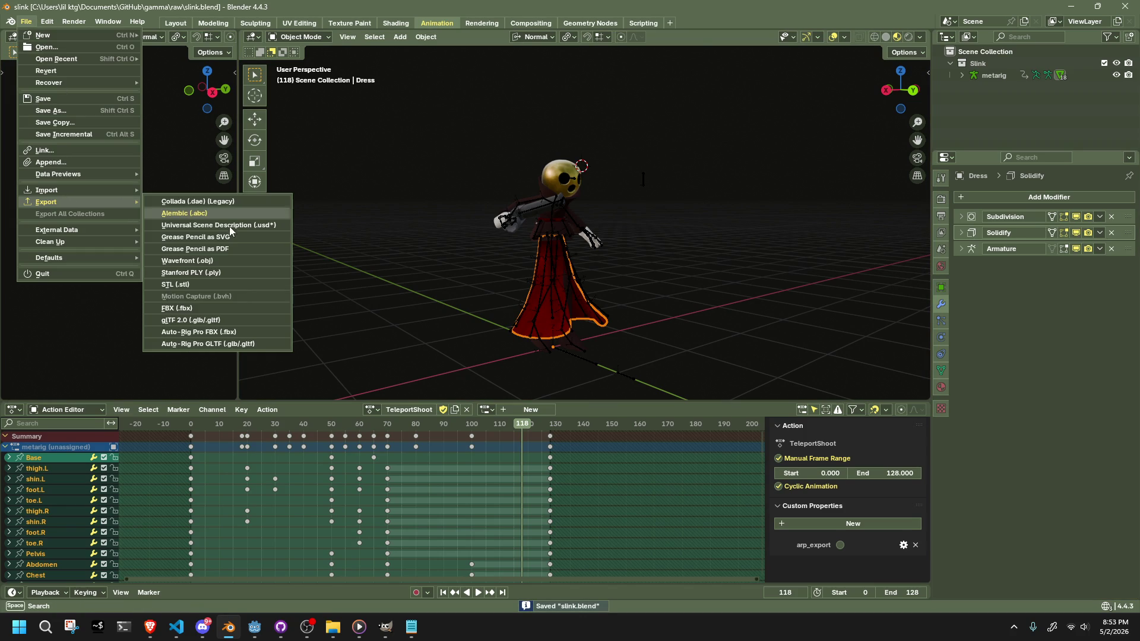
{"action": "left_click", "coordinate": [239, 323]}
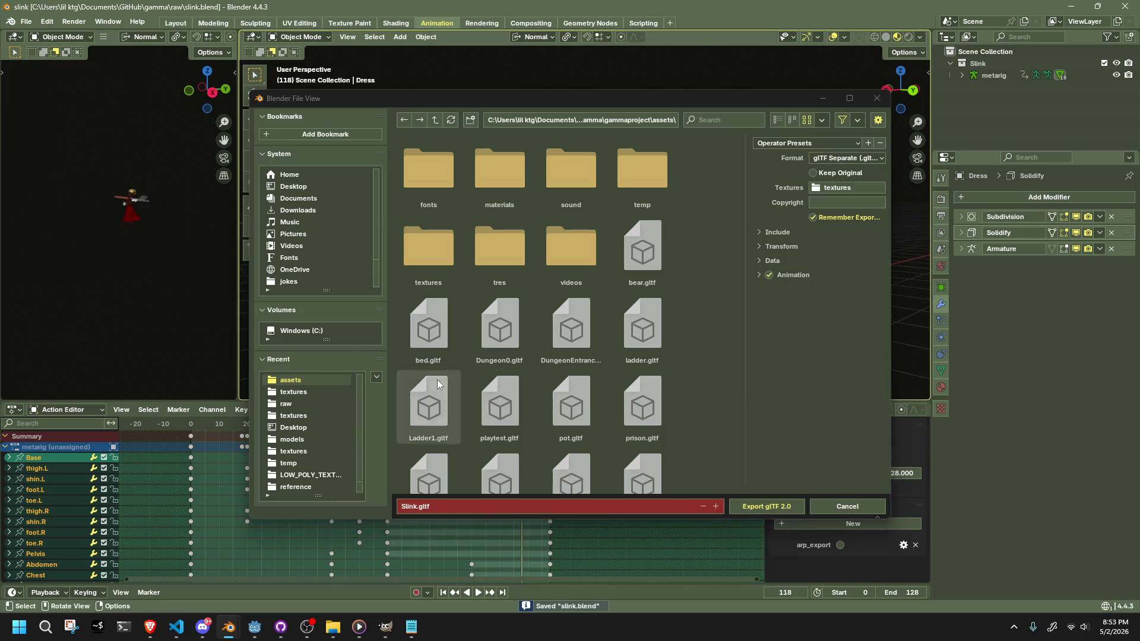
{"action": "left_click", "coordinate": [739, 510]}
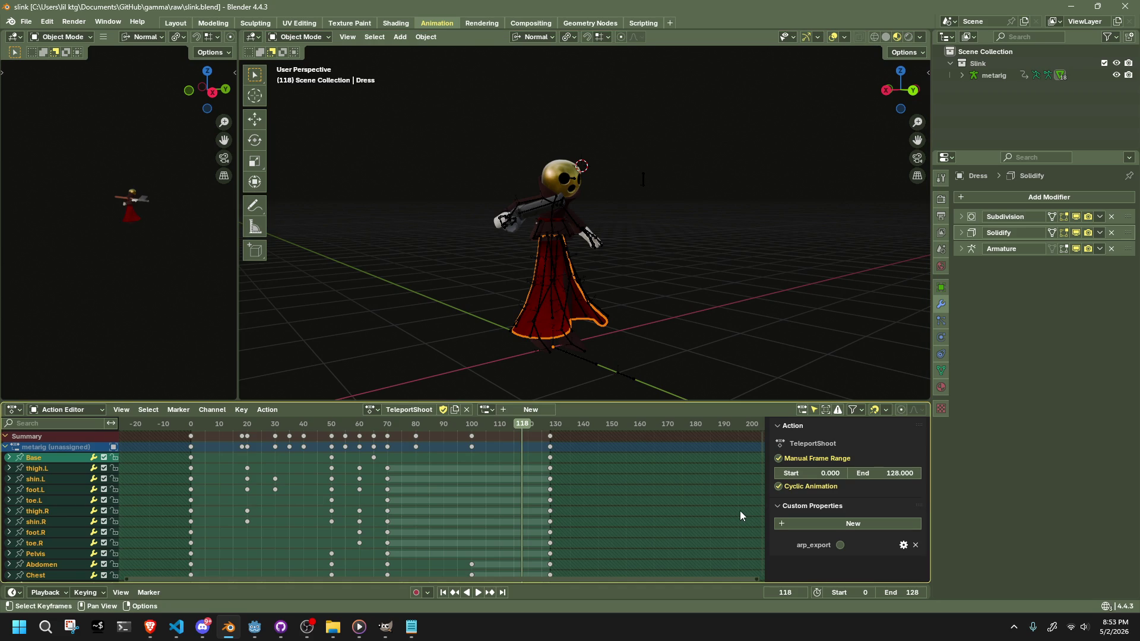
{"action": "key", "text": "ctrl+s"}
{"action": "left_click", "coordinate": [257, 627]}
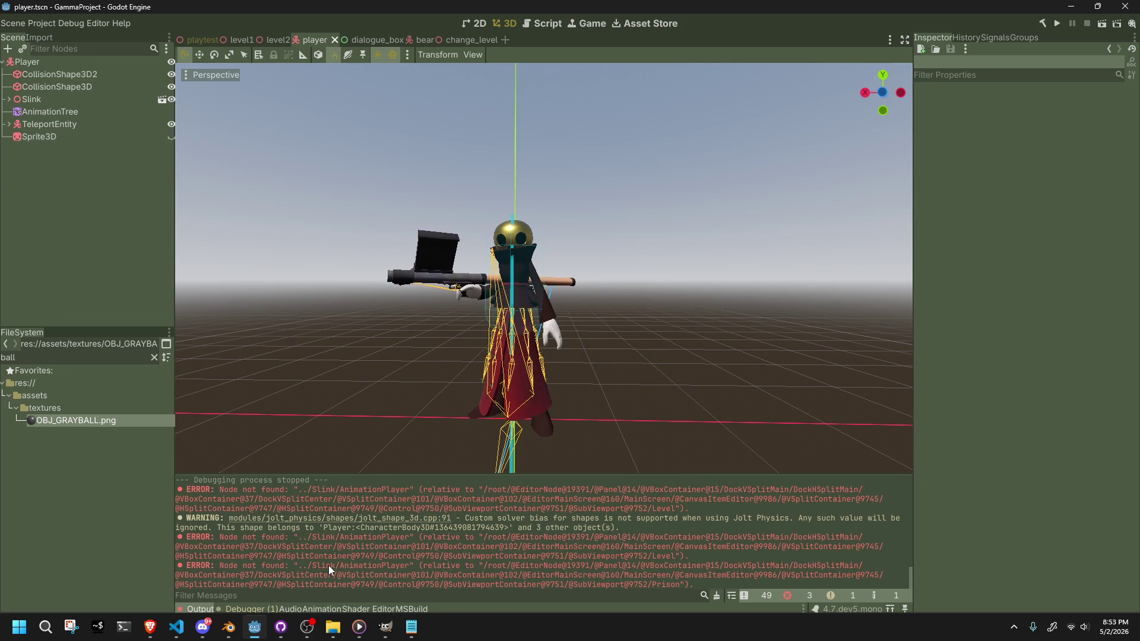
- Expand the reimported Slink node, inspect Skeleton3D, AnimationPlayer and AnimationTree, then run the project
{"action": "scroll", "coordinate": [328, 565], "scroll_direction": "up", "scroll_amount": 4}
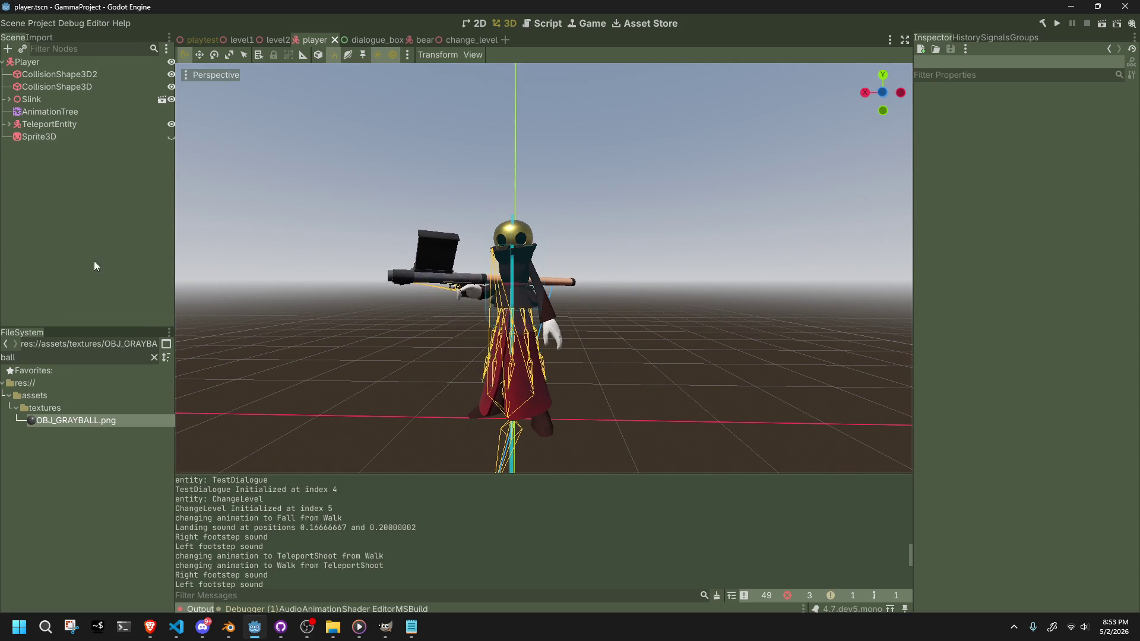
{"action": "left_click", "coordinate": [39, 137]}
{"action": "left_click", "coordinate": [38, 111]}
{"action": "left_click", "coordinate": [13, 100]}
{"action": "left_click", "coordinate": [41, 112]}
{"action": "scroll", "coordinate": [48, 215], "scroll_direction": "down", "scroll_amount": 5}
{"action": "left_click", "coordinate": [74, 274]}
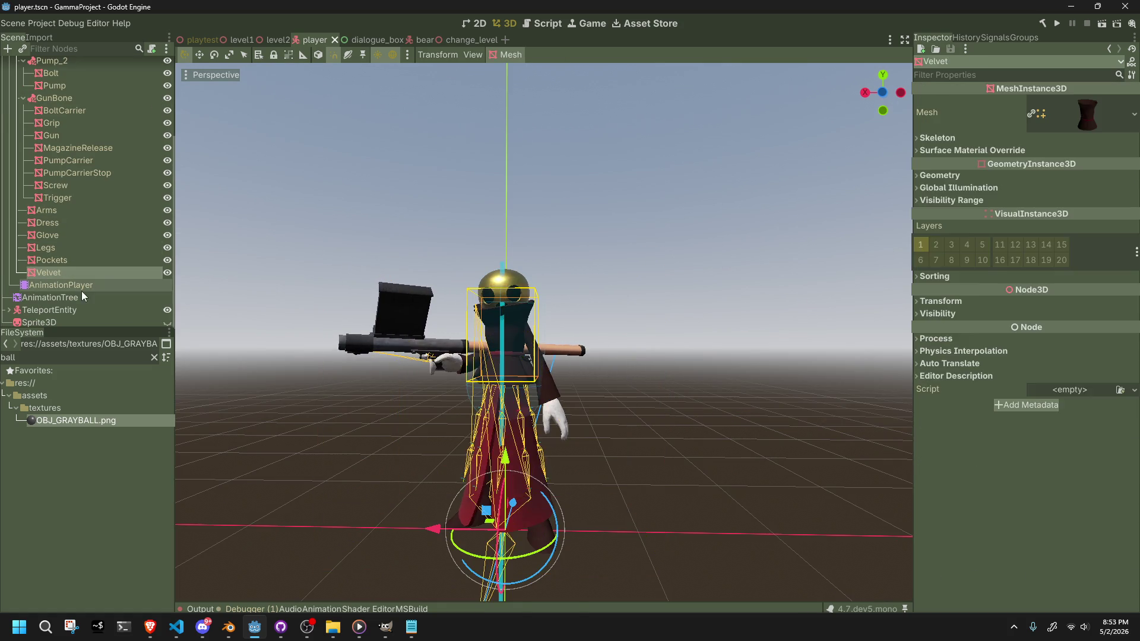
{"action": "left_click", "coordinate": [77, 288]}
{"action": "left_click", "coordinate": [86, 298]}
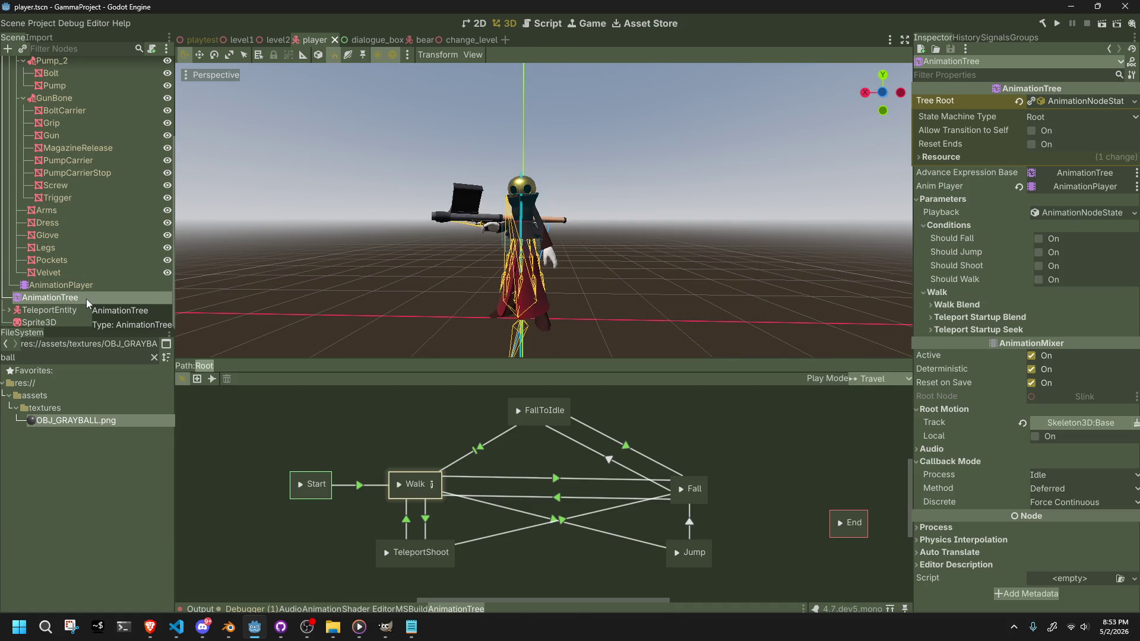
{"action": "scroll", "coordinate": [87, 298], "scroll_direction": "up", "scroll_amount": 3}
{"action": "left_click", "coordinate": [1059, 23]}
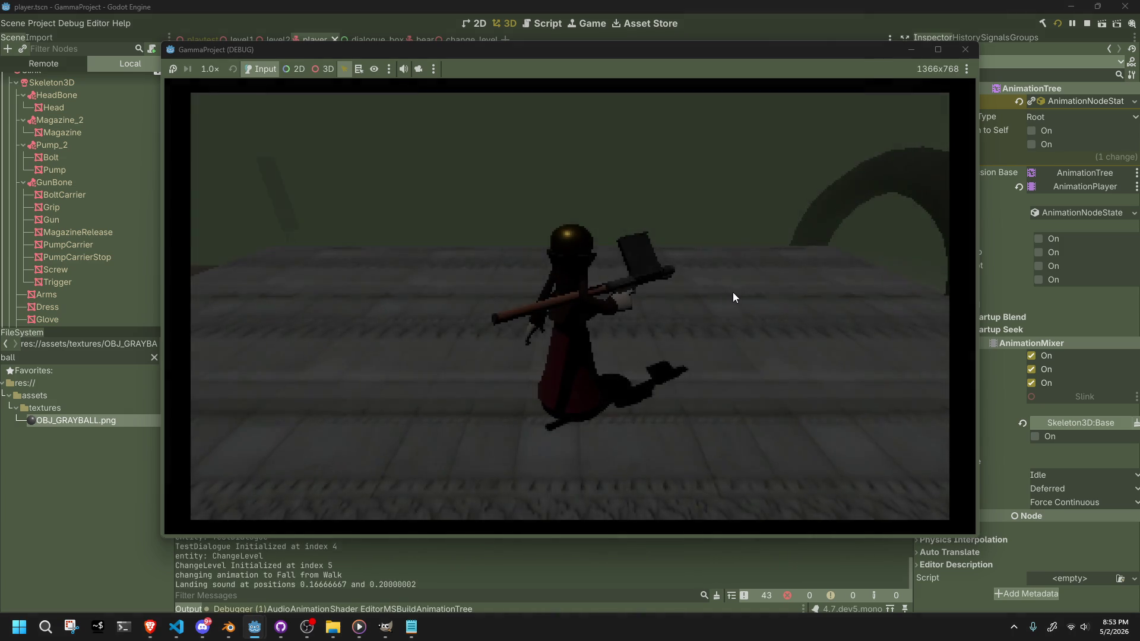
- Walk the character with W, S and A, fire a teleport shot, then close the game window
{"action": "key", "text": "w"}
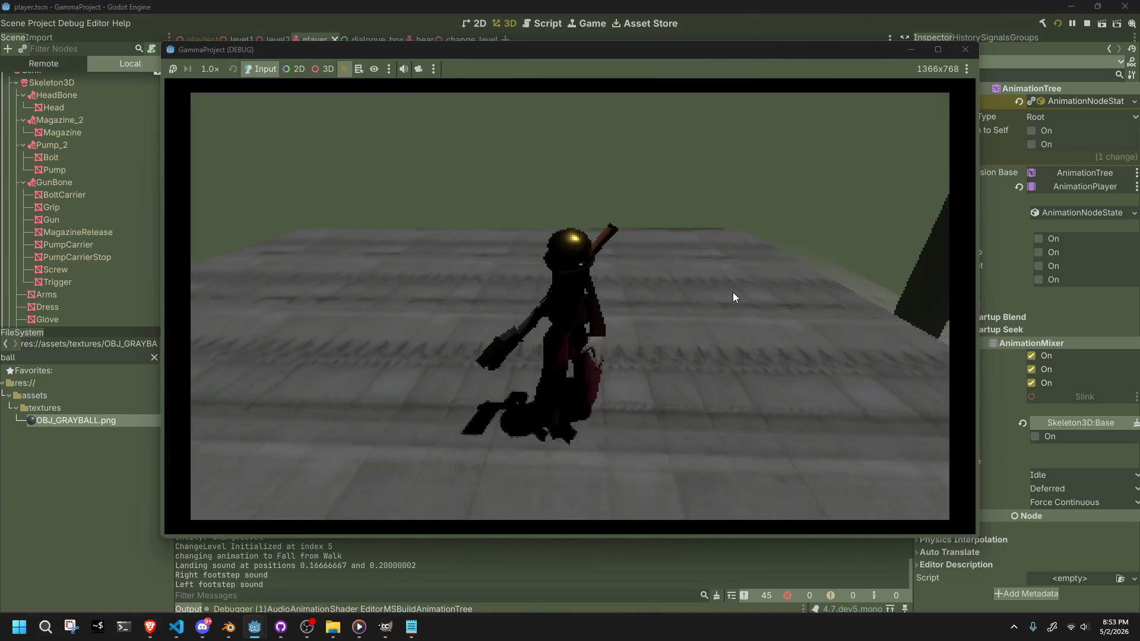
{"action": "key", "text": "s"}
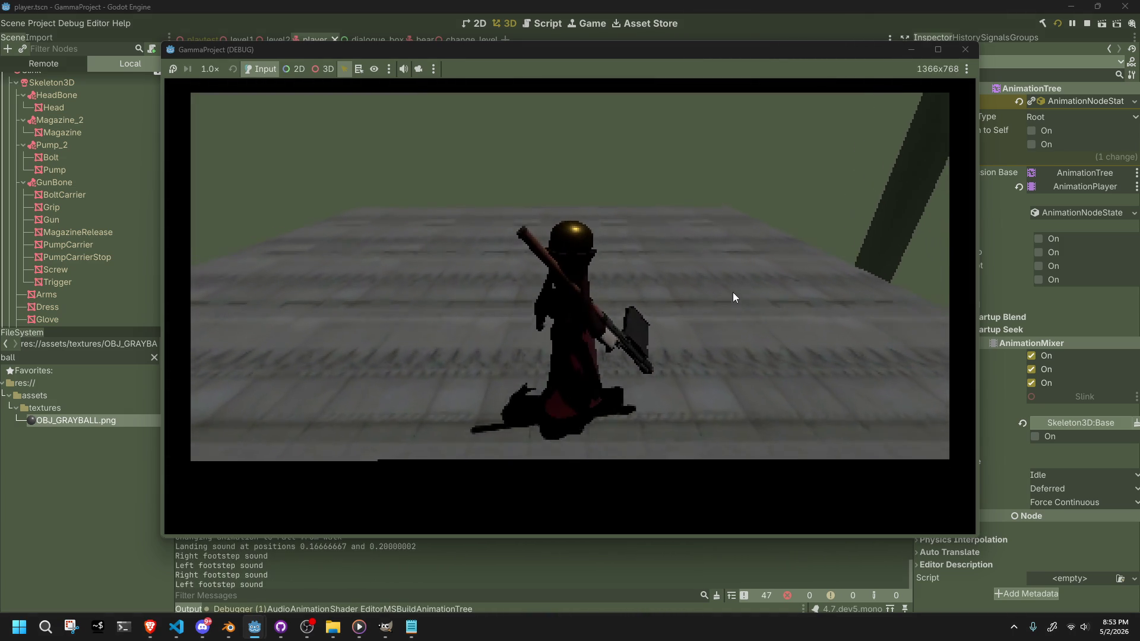
{"action": "key", "text": "a"}
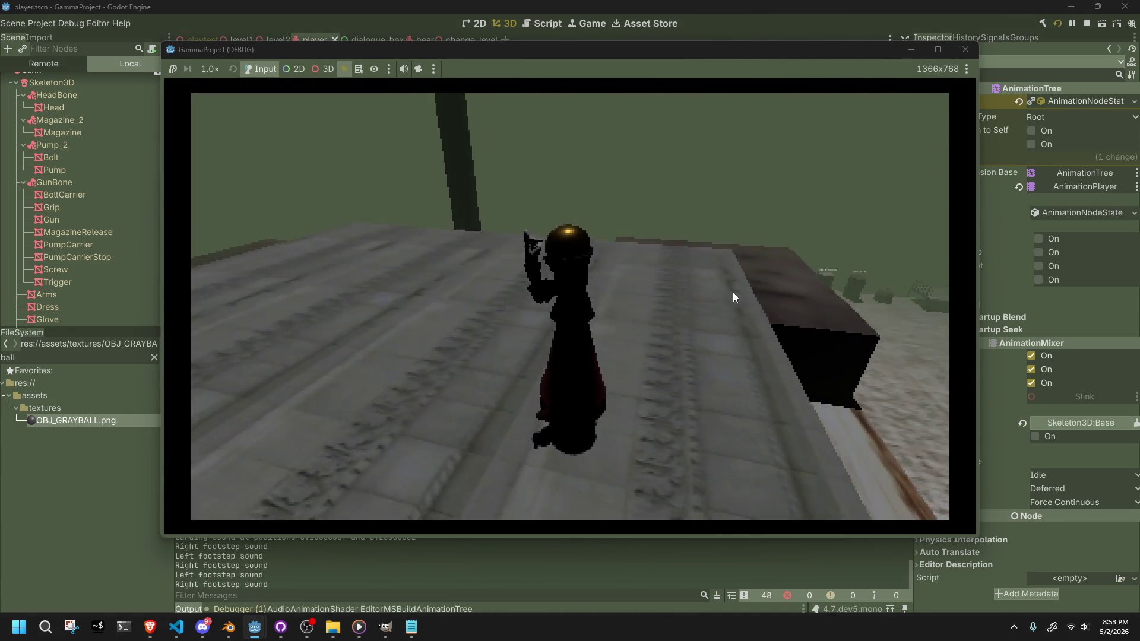
{"action": "left_click", "coordinate": [732, 292]}
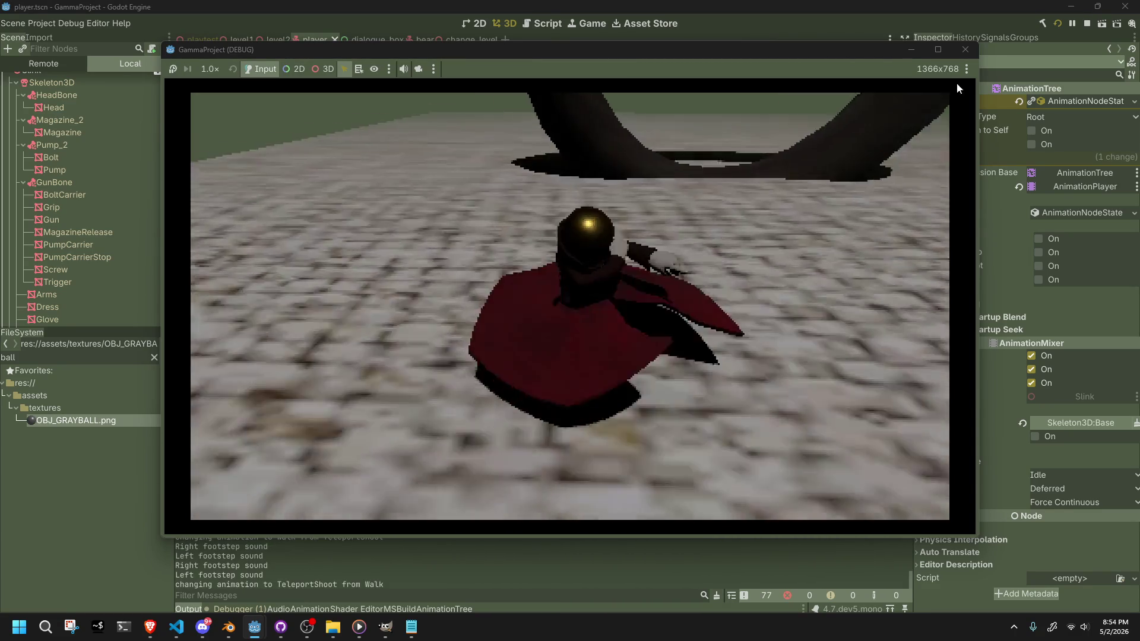
{"action": "left_click", "coordinate": [965, 50]}
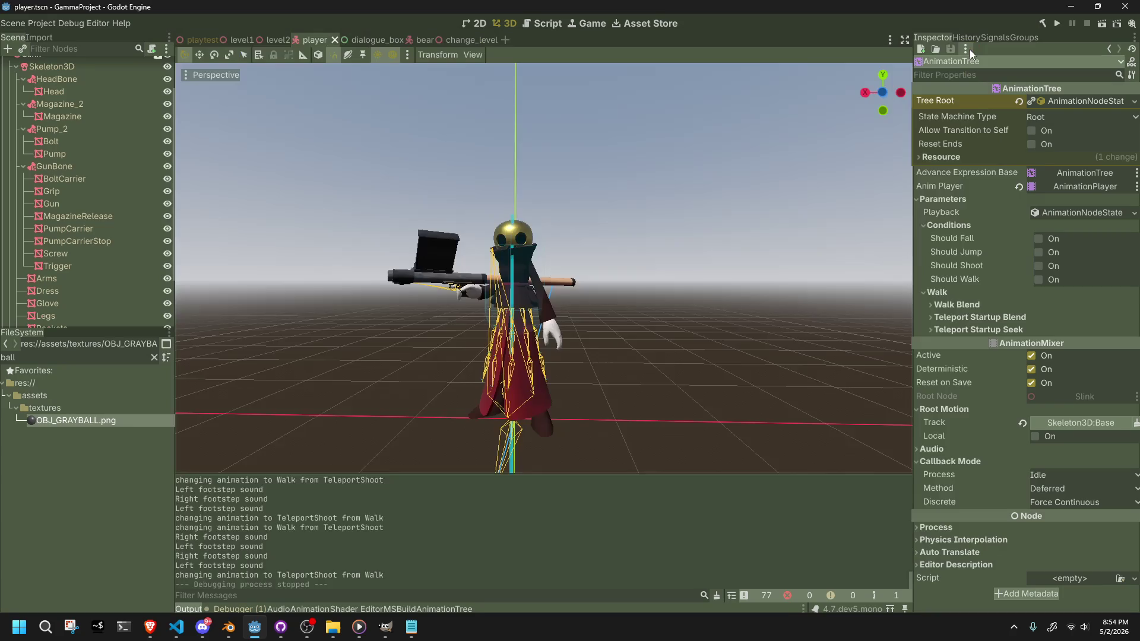
{"action": "key", "text": "alt+Tab"}
{"action": "key", "text": "Tab"}
{"action": "scroll", "coordinate": [420, 310], "scroll_direction": "up", "scroll_amount": 10}
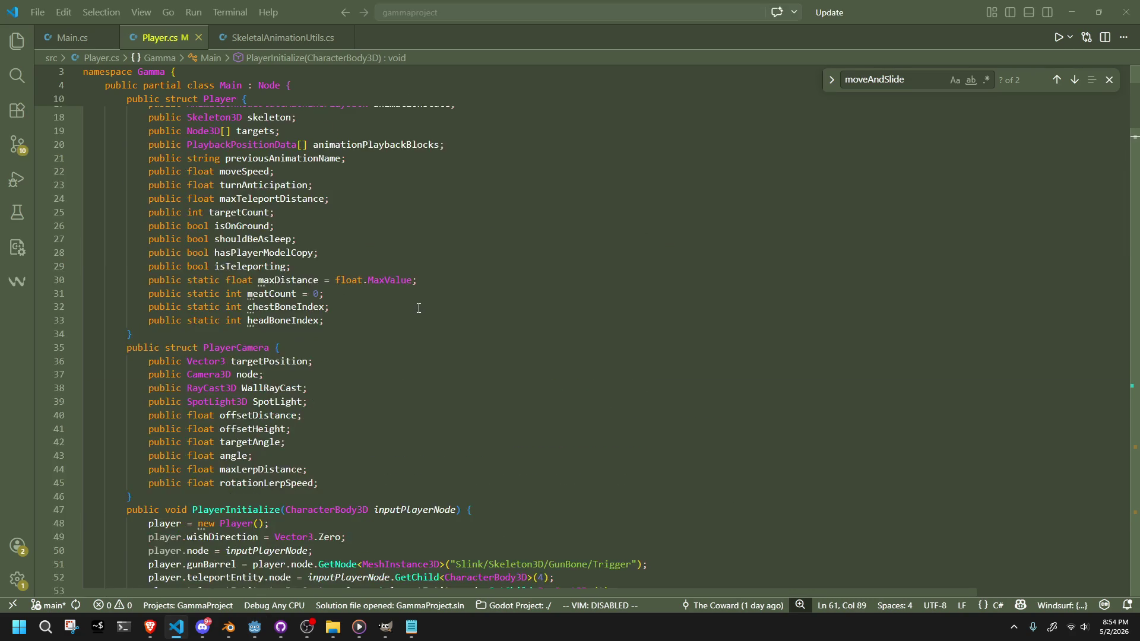
{"action": "left_click", "coordinate": [383, 234]}
{"action": "left_click", "coordinate": [363, 465]}
{"action": "left_click", "coordinate": [360, 470]}
{"action": "left_click", "coordinate": [357, 466]}
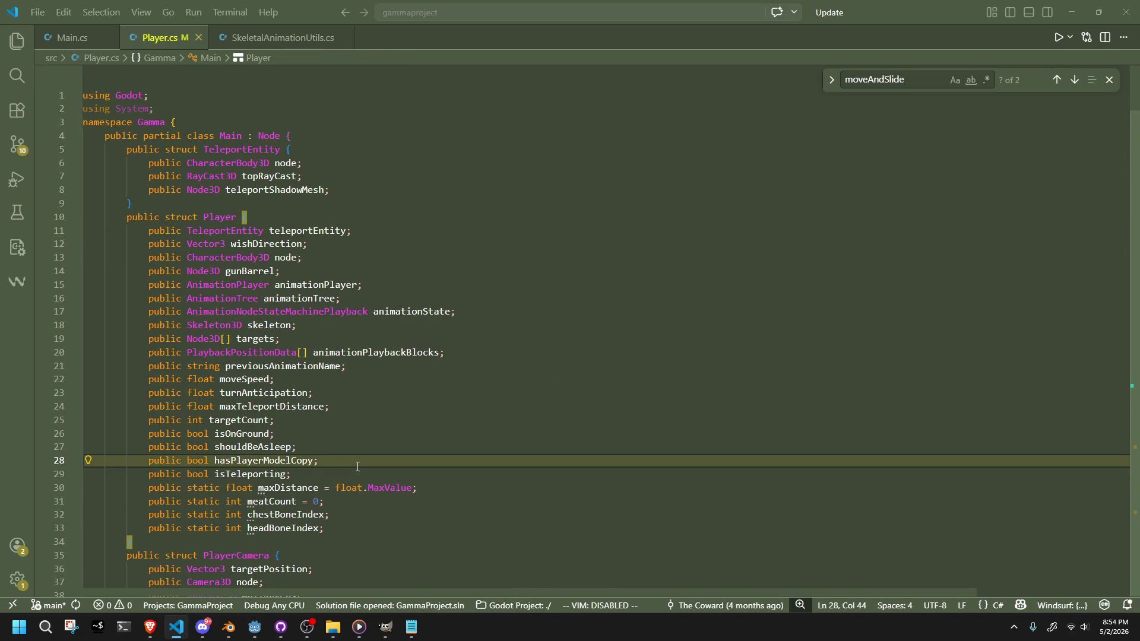
{"action": "key", "text": "Return"}
{"action": "type", "text": "public "}
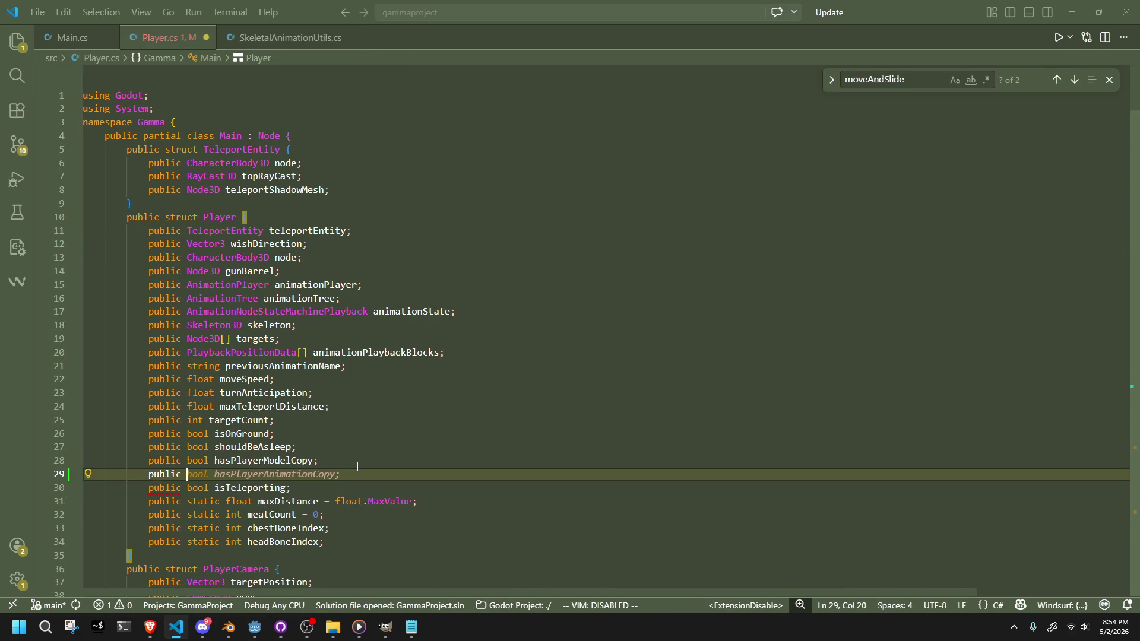
{"action": "type", "text": "bool"}
{"action": "key", "text": "BackSpace"}
{"action": "key", "text": "BackSpace"}
{"action": "key", "text": "BackSpace"}
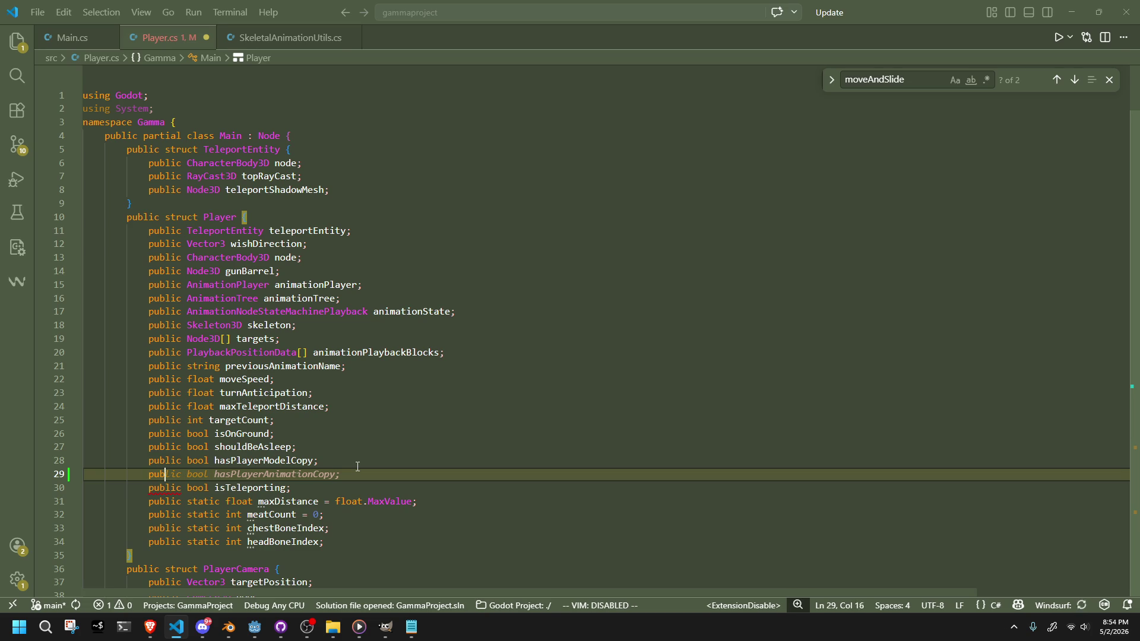
{"action": "key", "text": "BackSpace"}
{"action": "key", "text": "alt+Tab"}
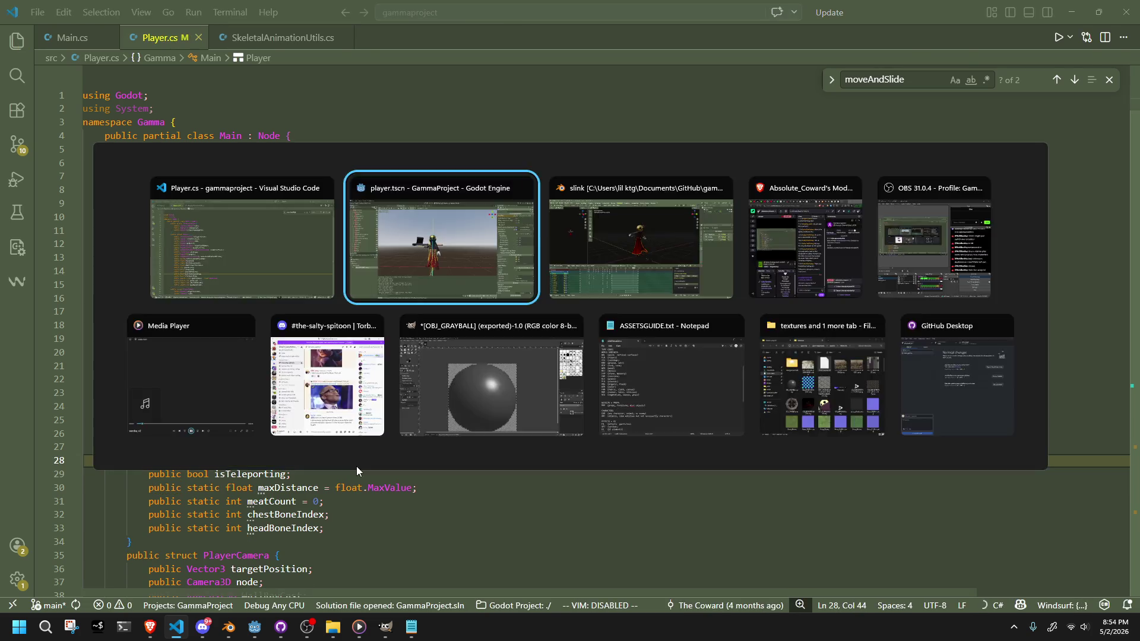